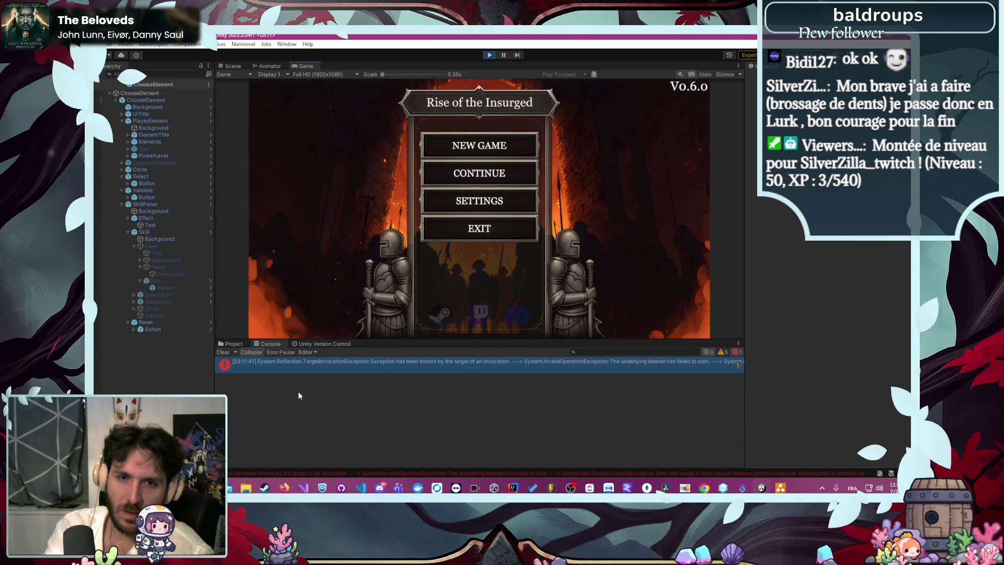
Continue the saved game, visit the Shop and Training screens, and clear the console
click(447, 183)
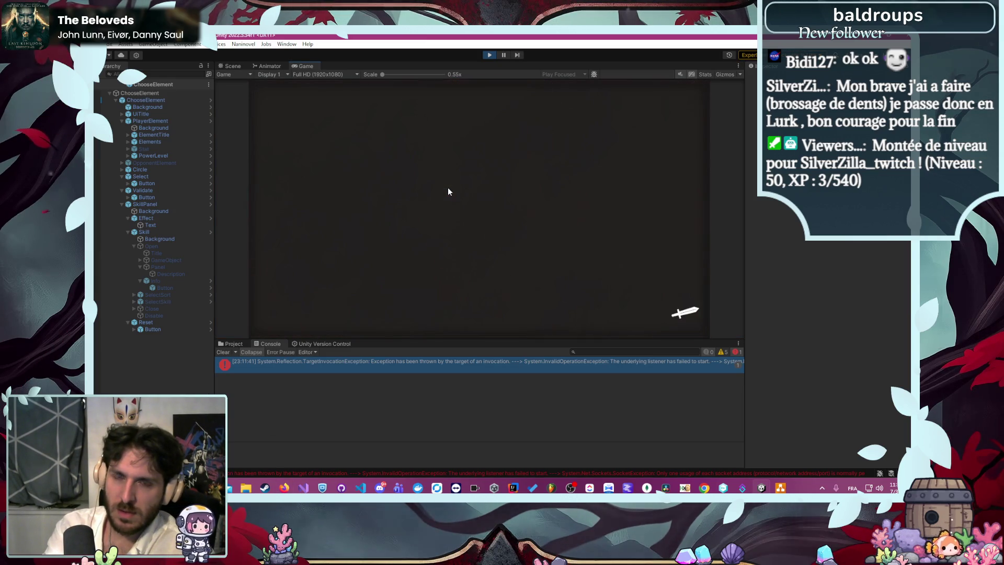
click(547, 97)
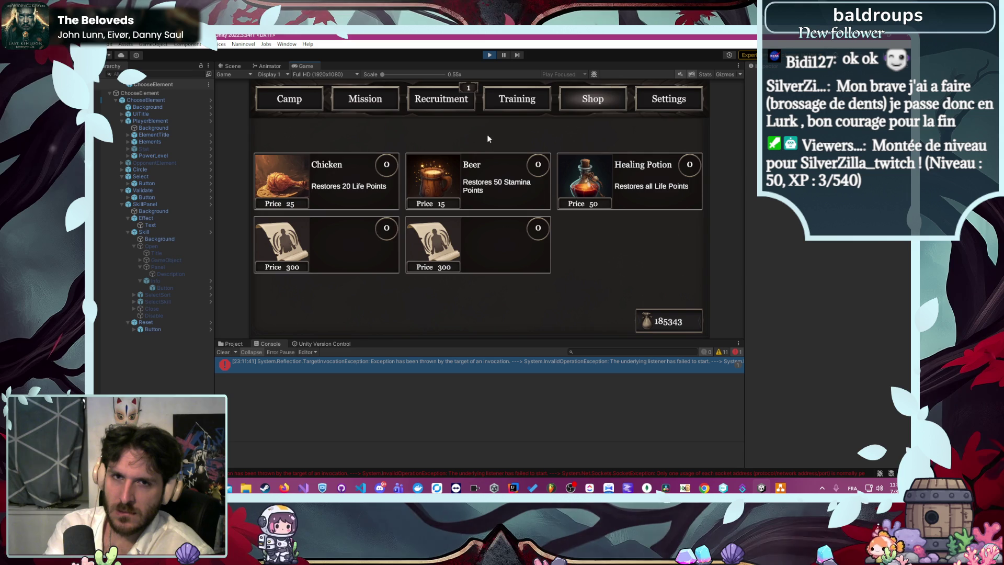
click(541, 98)
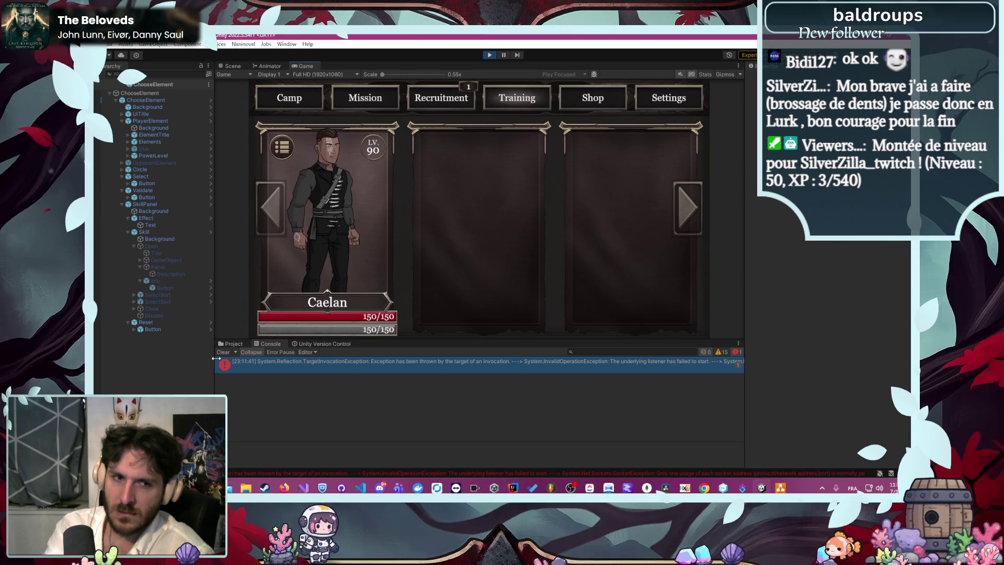
click(225, 352)
Open Caelan's statistics panel, toggle his three evolution choices, then stop play mode
click(322, 256)
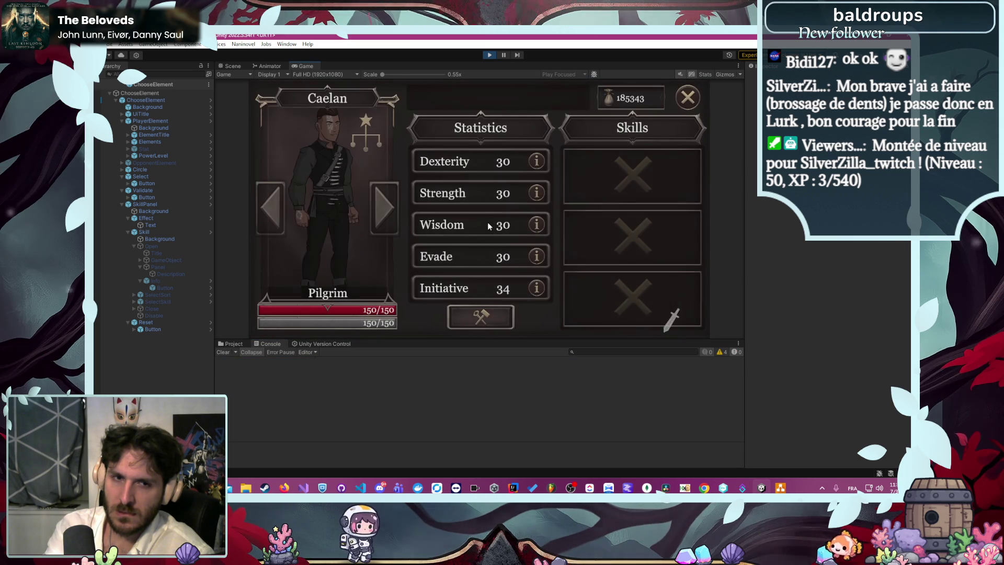
click(363, 175)
click(364, 175)
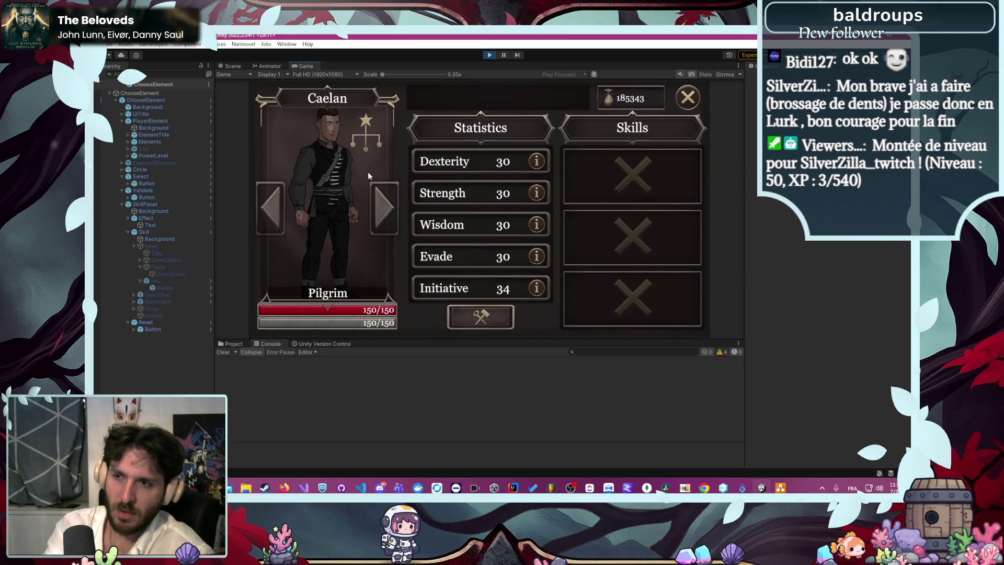
click(484, 55)
Undo to restore the item key comparison, check RequiredItem's uses, and add an empty line inside IsUnlocked
key(alt+Tab)
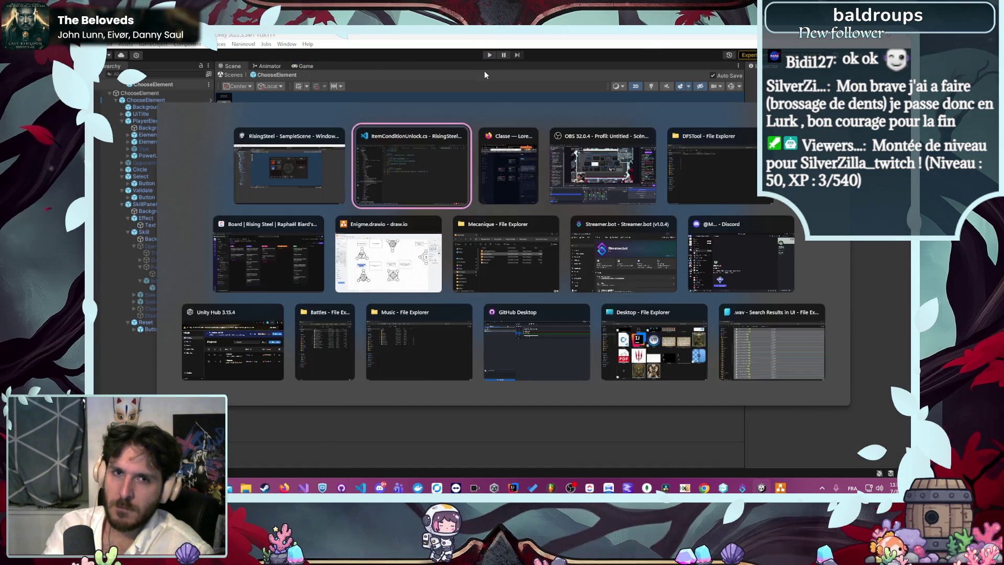
key(ctrl+z)
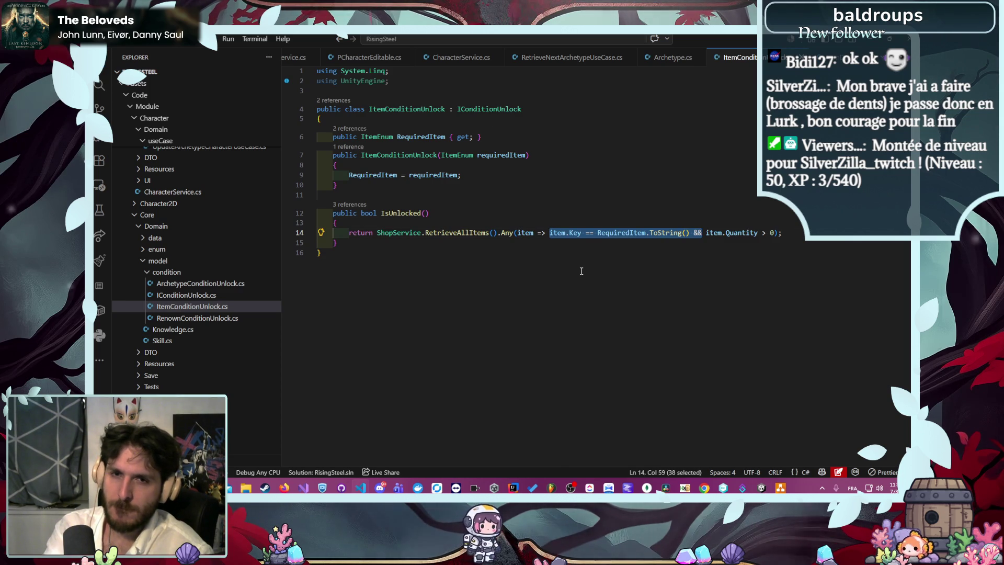
click(627, 232)
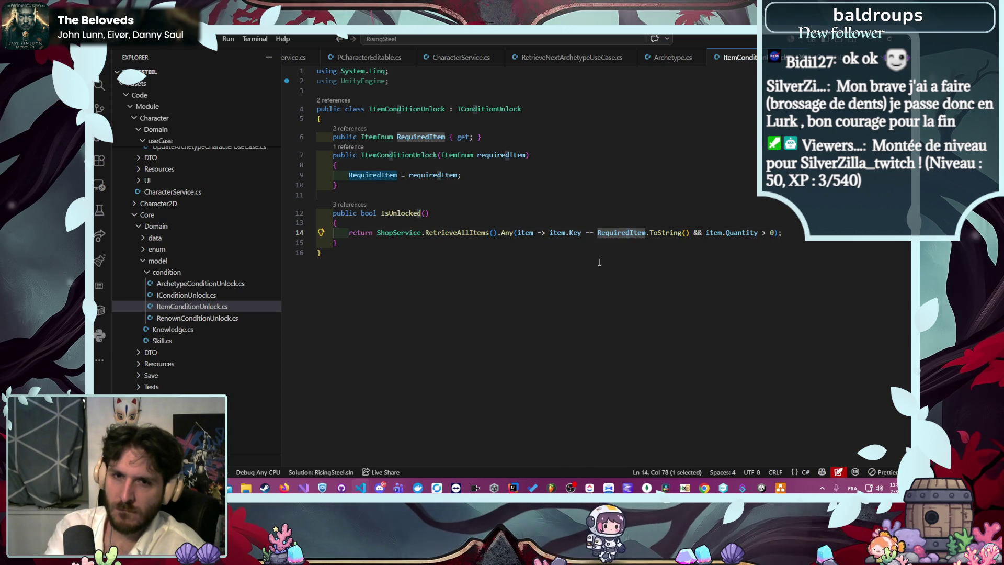
click(524, 234)
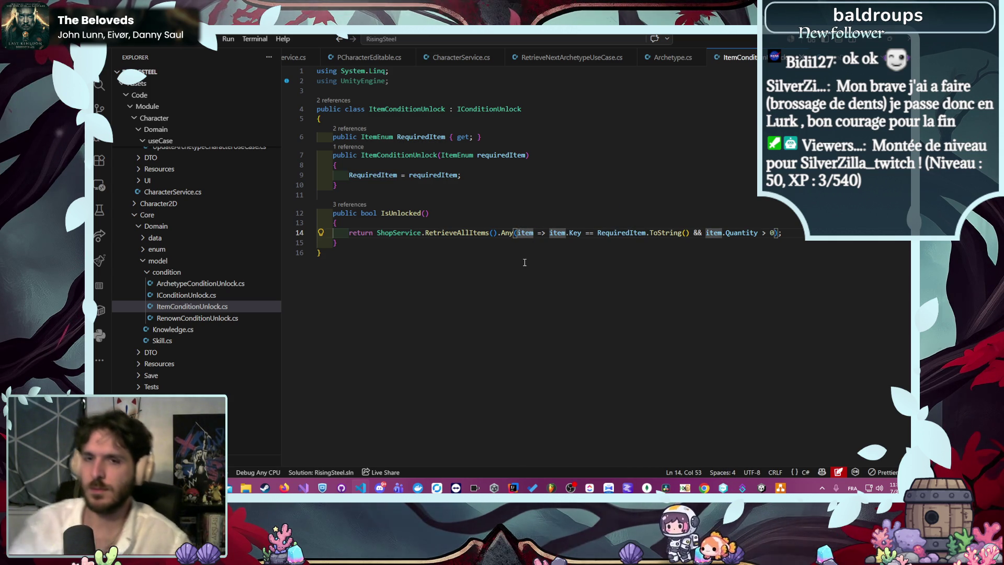
click(541, 215)
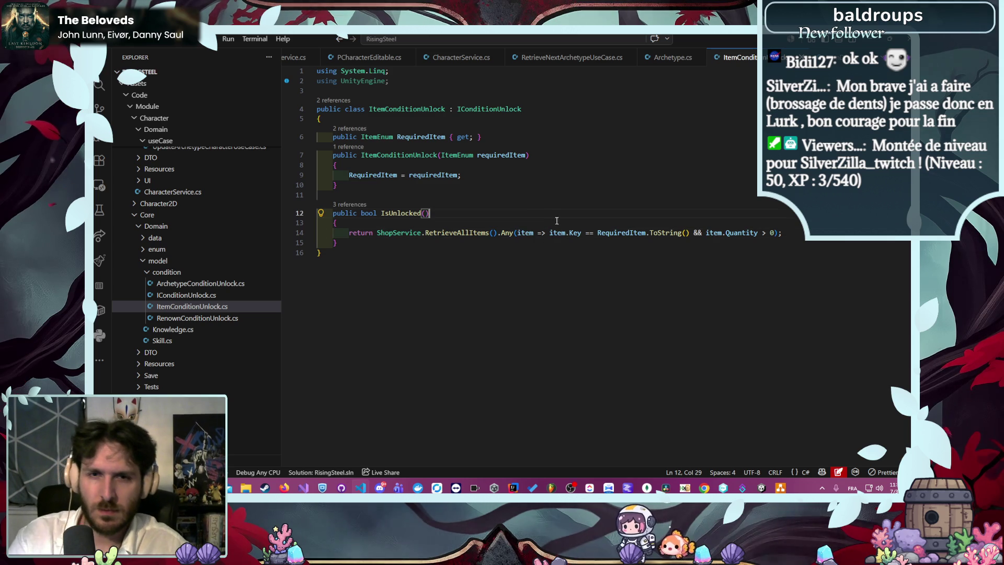
key(Down)
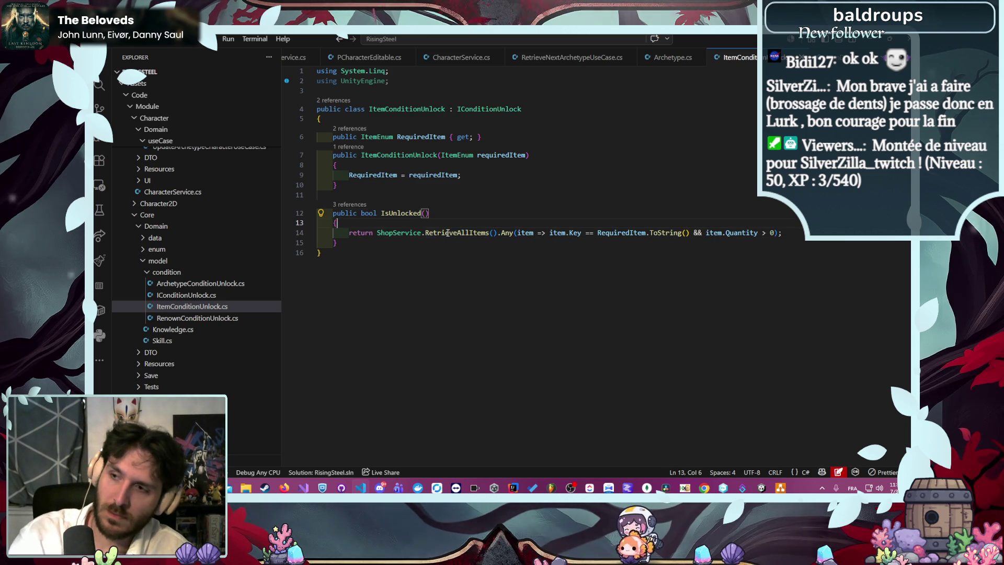
key(Return)
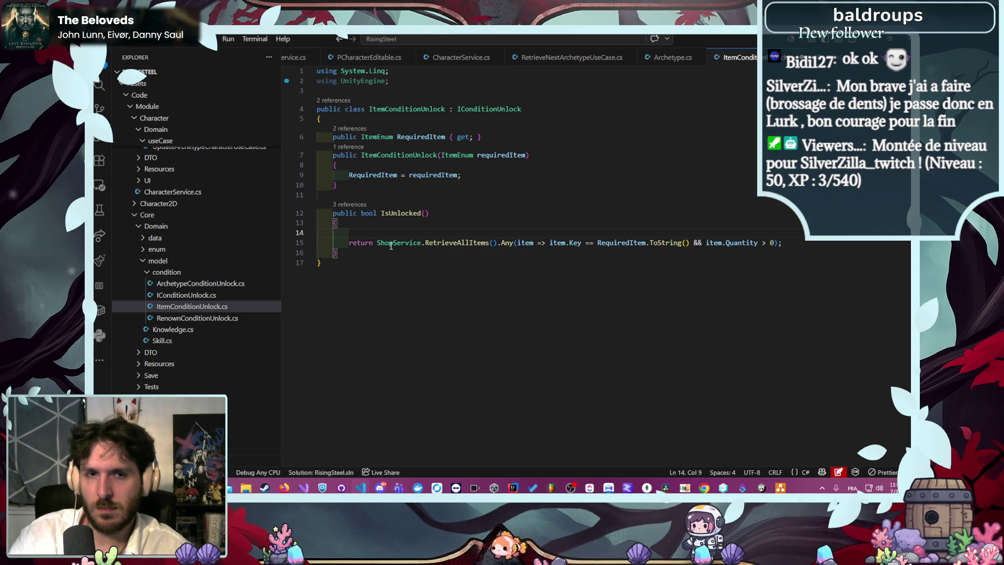
Inspect the ShopService.RetrieveAllItems definition, then return to ItemConditionUnlock.cs
mouse_move(377, 243)
mouse_down()
mouse_move(462, 234)
mouse_move(492, 243)
mouse_up()
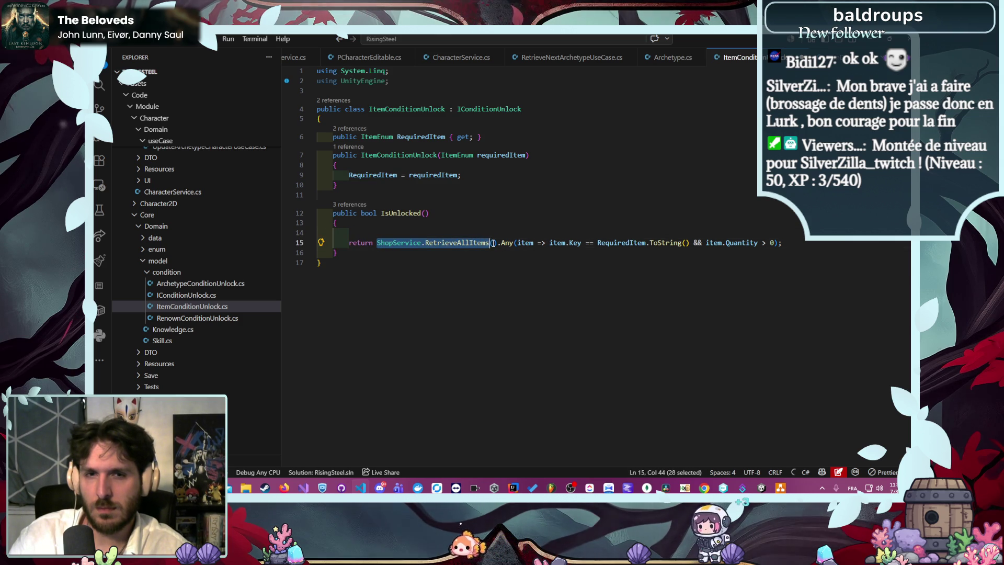
ctrl+click(432, 244)
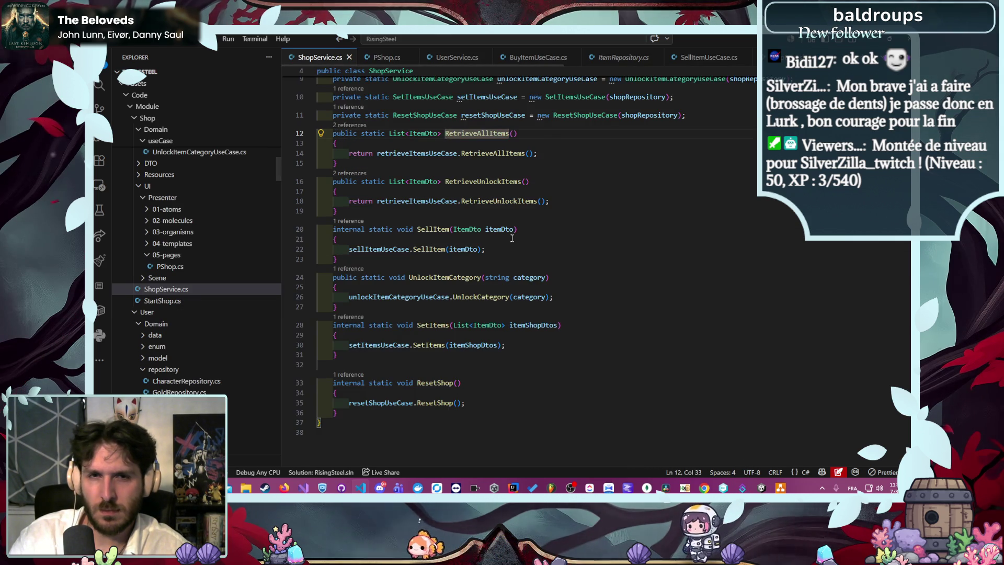
scroll(531, 261, up, 2)
key(alt+Left)
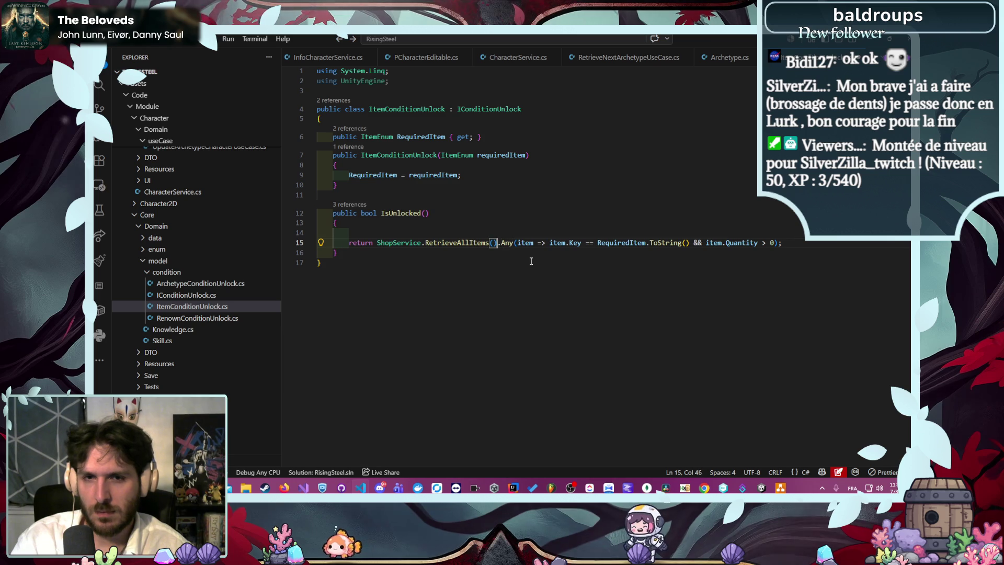
Declare List<ItemDto> items = ShopService.RetrieveAllItems(); on line 14
key(ctrl+c)
key(Up)
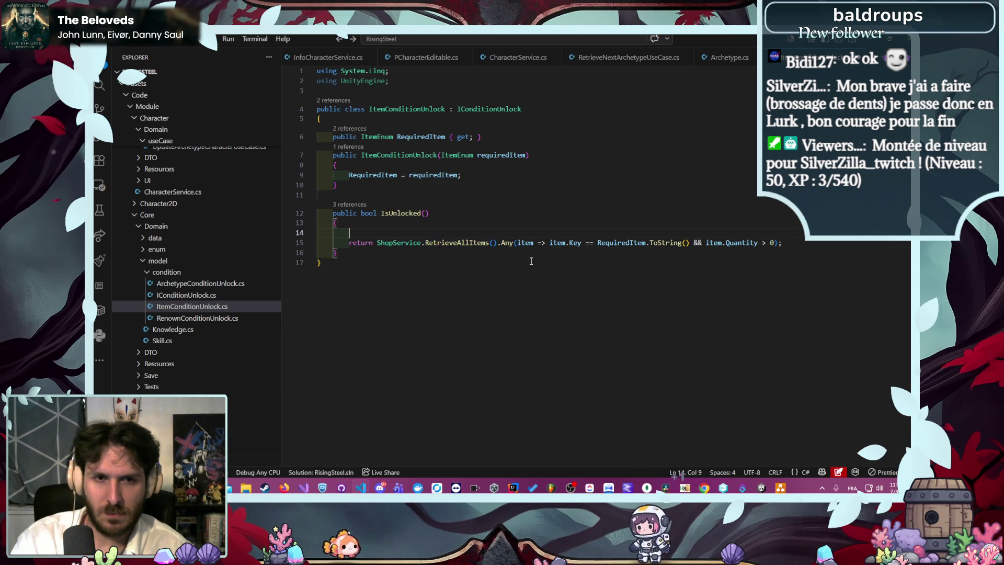
key(ctrl+v)
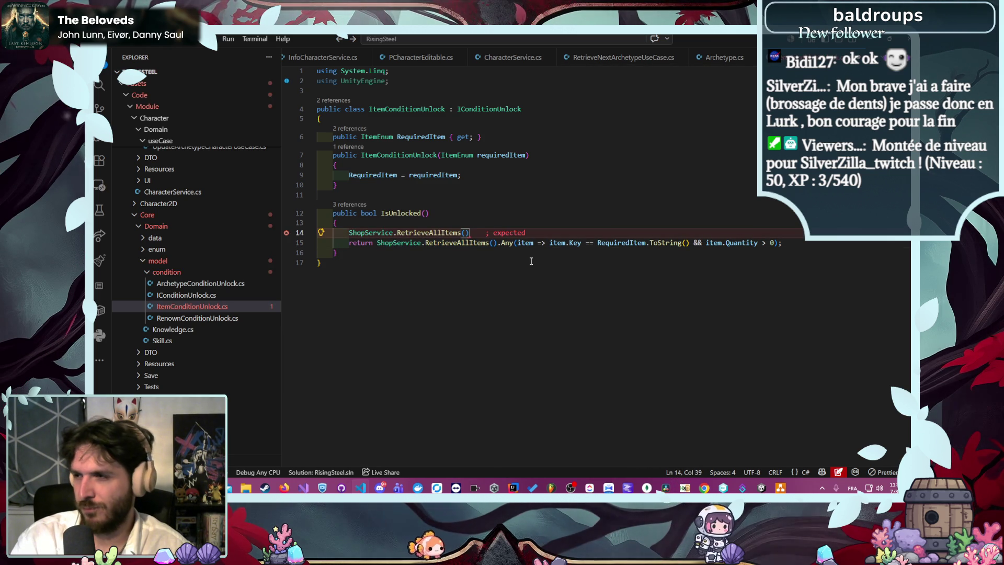
text(.f)
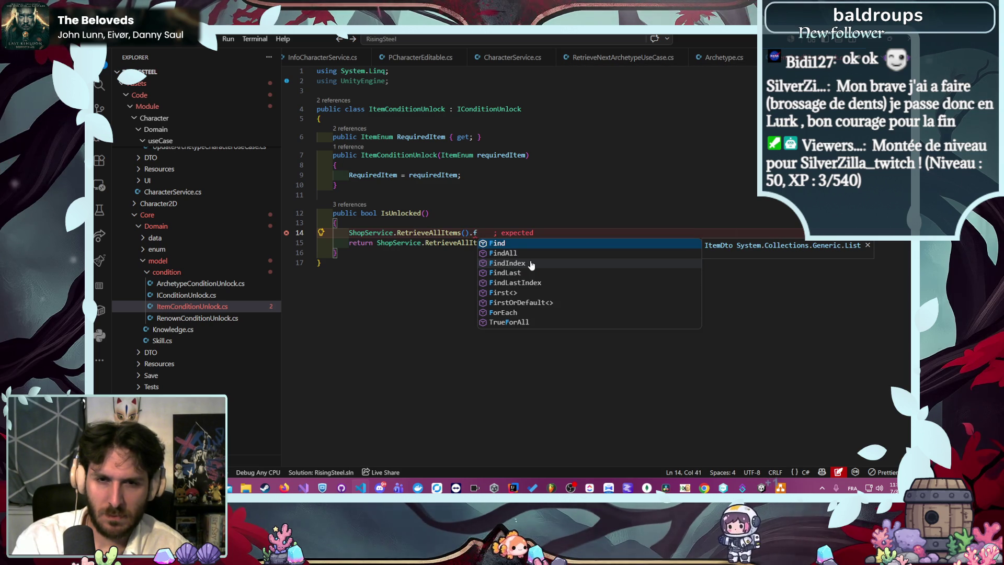
key(Down)
key(Down)
key(Down)
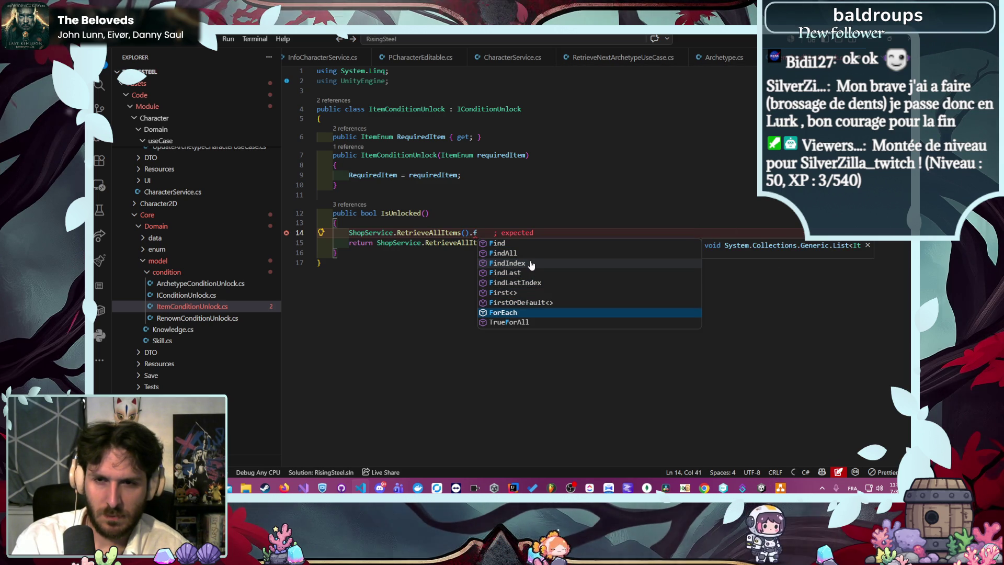
key(BackSpace)
key(ctrl+Left)
key(ctrl+Left)
key(ctrl+Left)
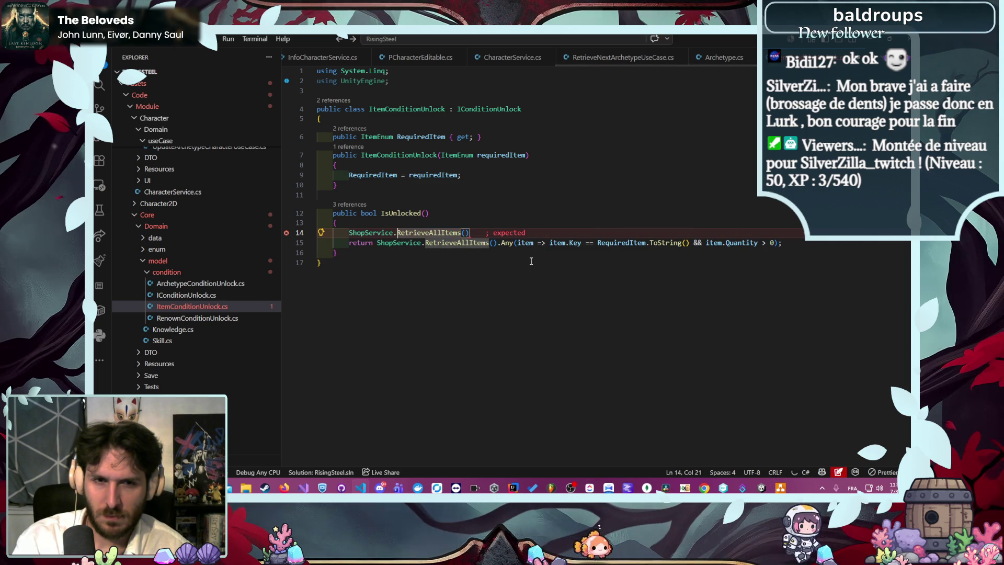
text(List)
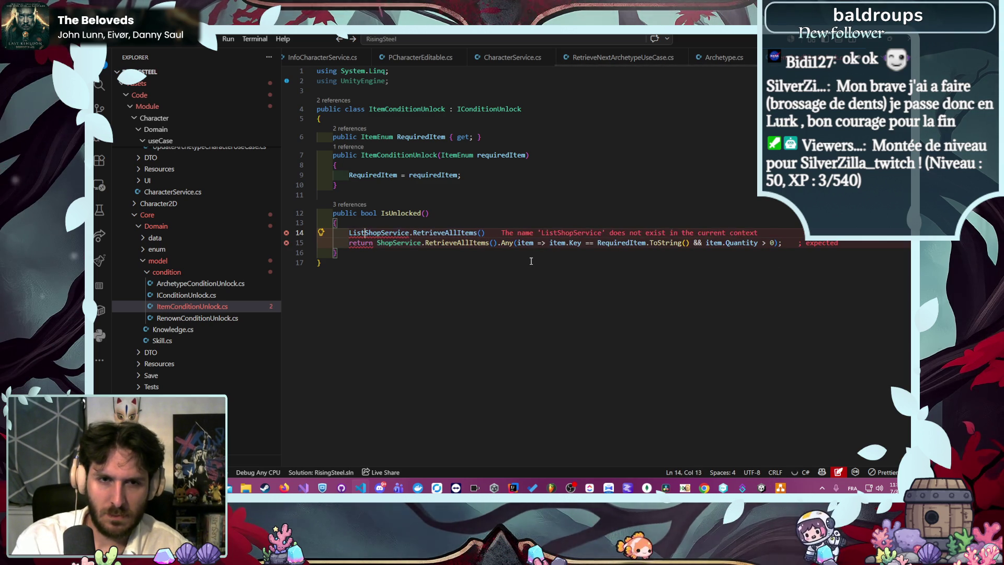
text(<ItemDto> items =)
key(End)
text(;)
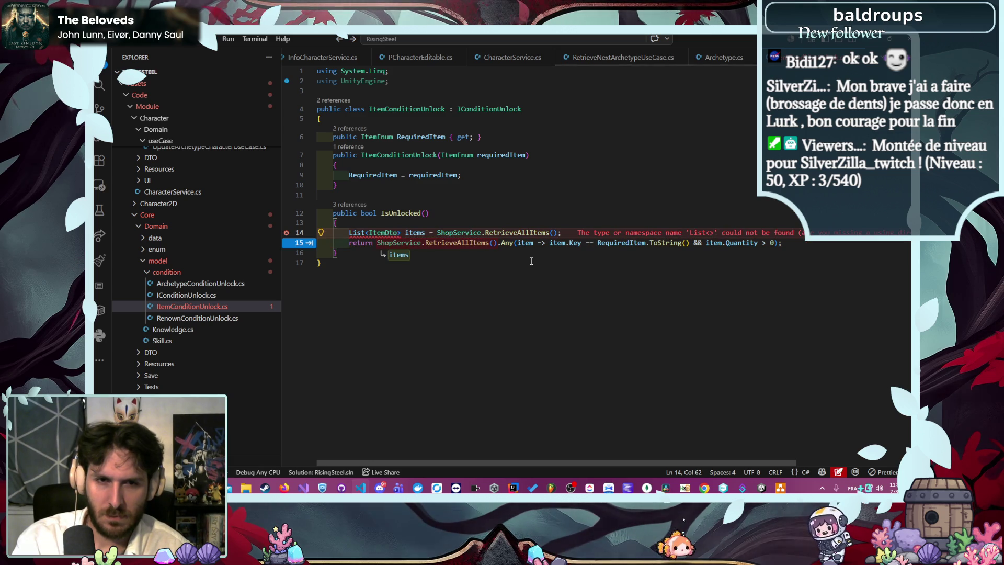
Resolve the missing List type by adding the System.Collections.Generic import via Quick Fix
key(Tab)
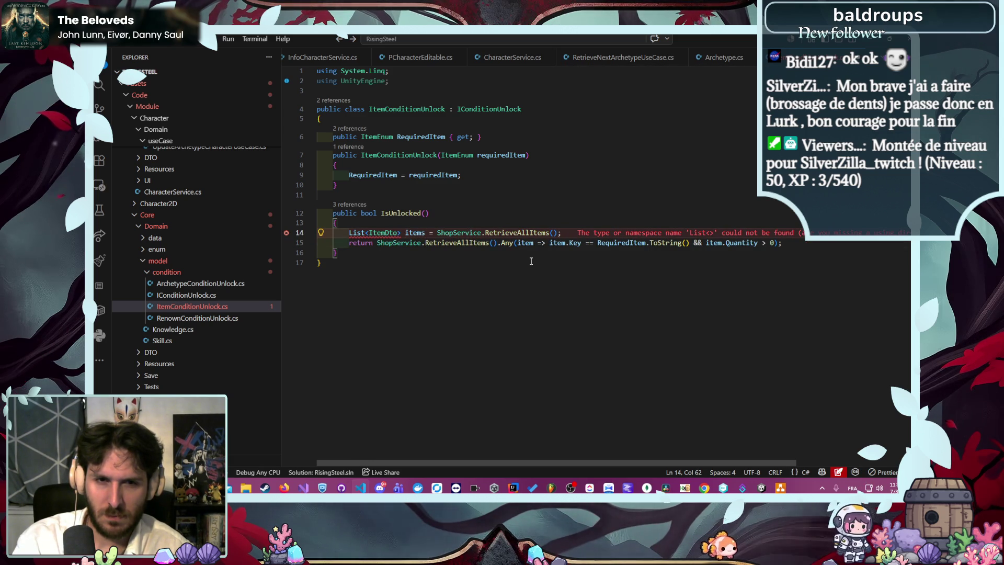
key(Return)
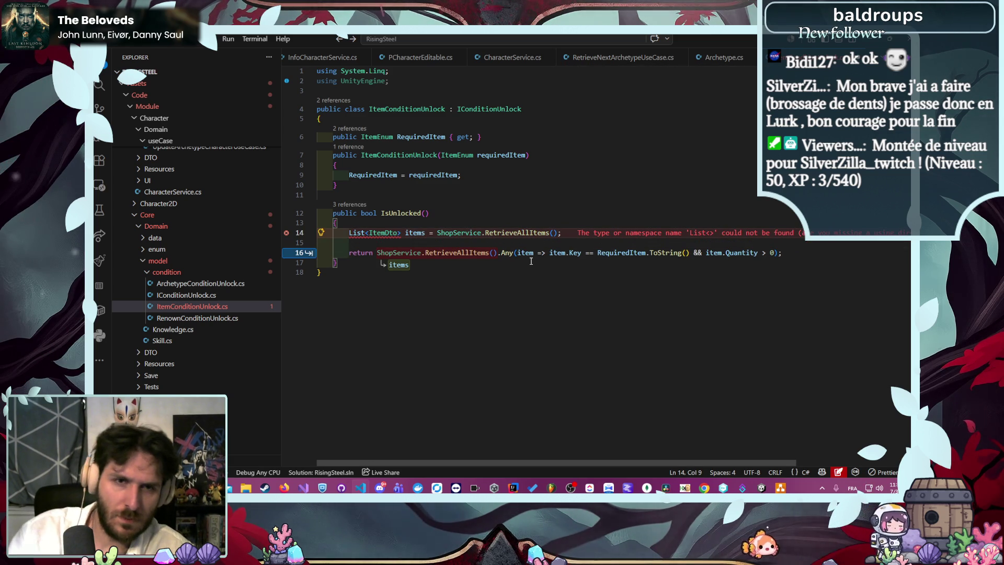
mouse_move(368, 236)
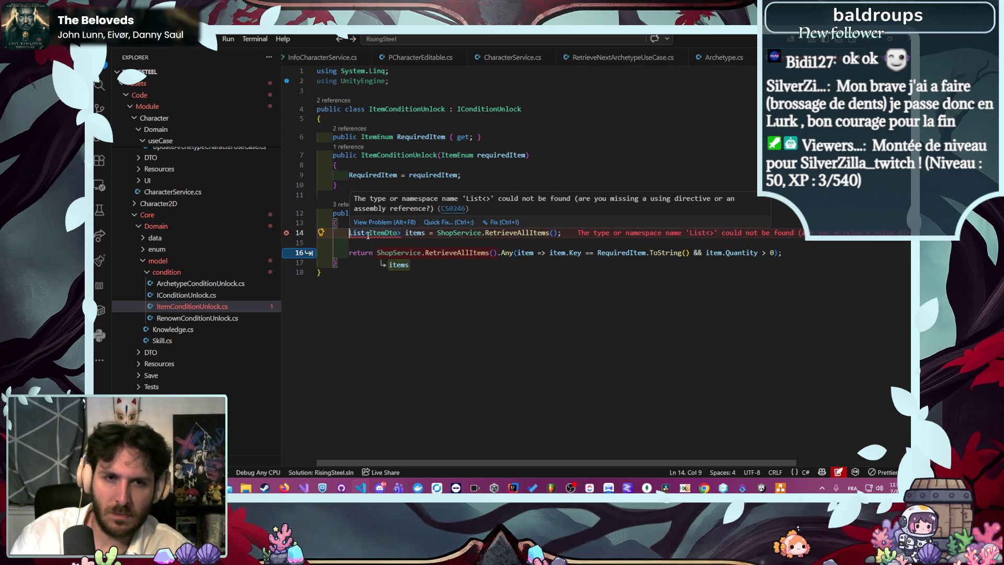
click(441, 222)
click(458, 249)
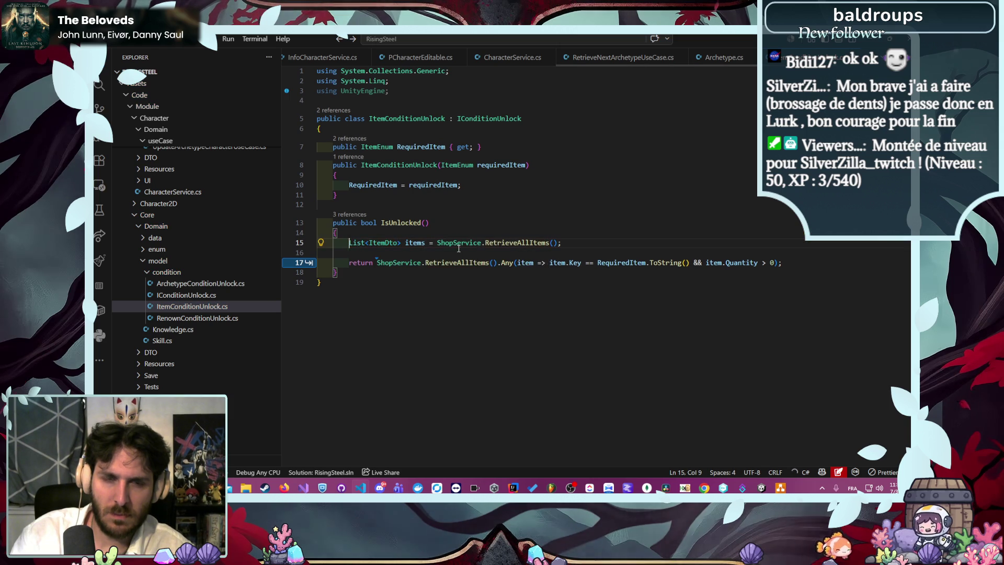
click(583, 246)
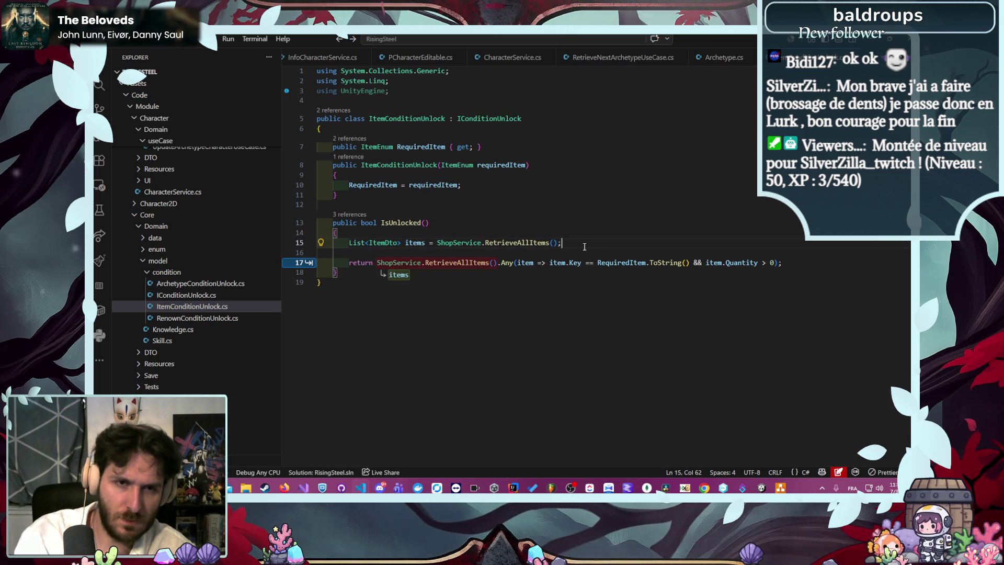
Add a for loop over the items list using the suggested completion
key(Return)
text(for )
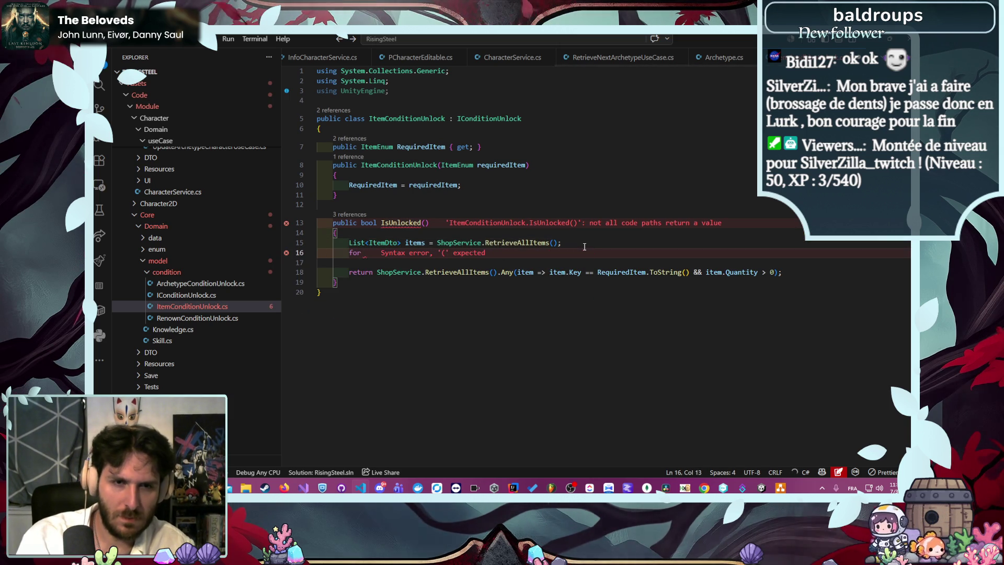
text((int)
key(Tab)
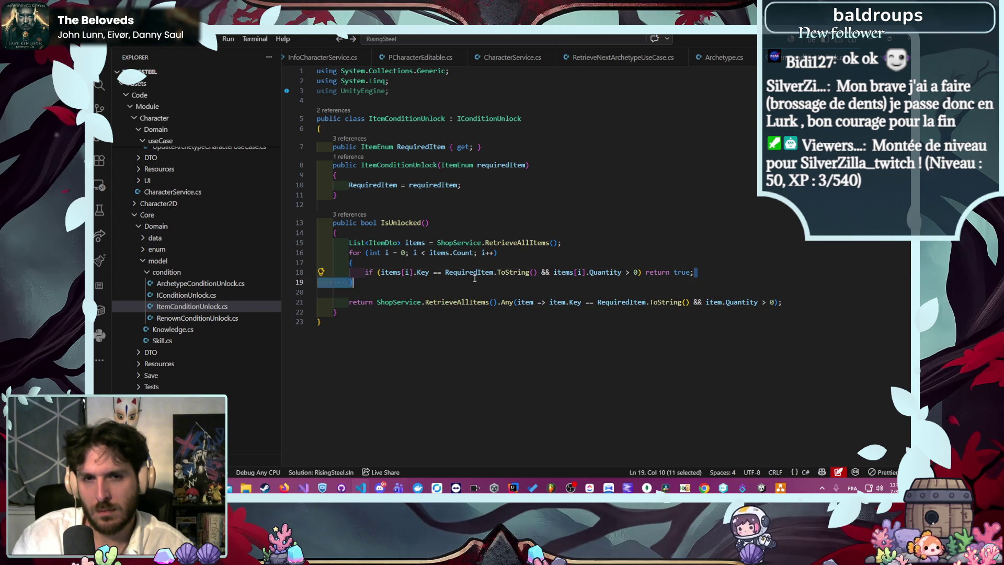
Replace the loop body with a Debug.Log of items[i].Key and RequiredItem, fixing Debug's capitalisation
drag(475, 278, 384, 266)
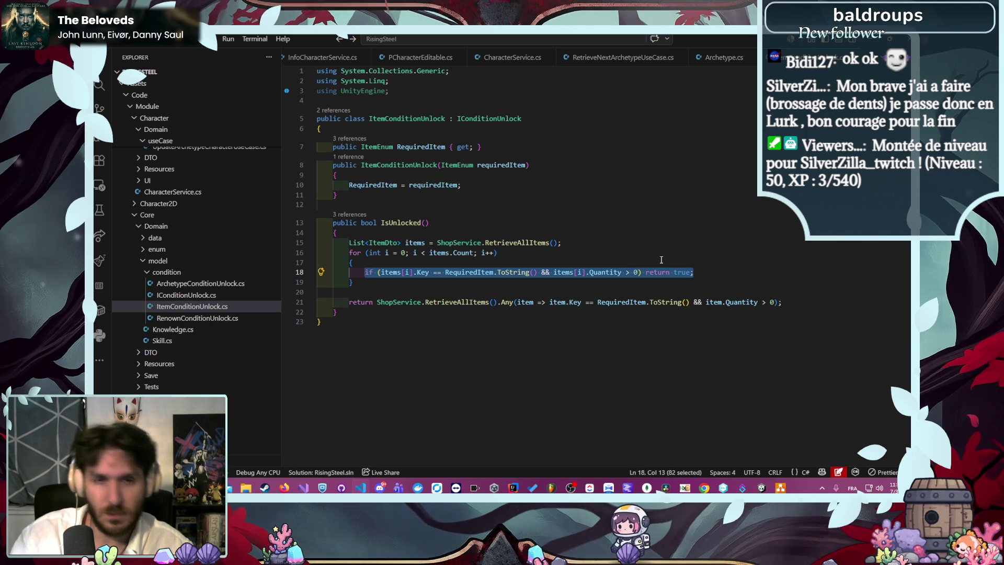
text(de)
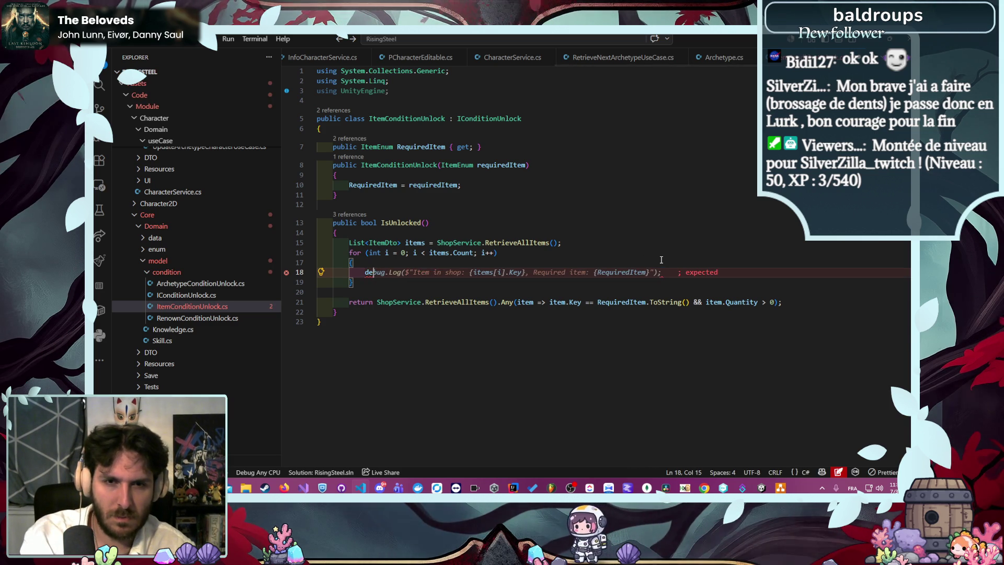
key(Tab)
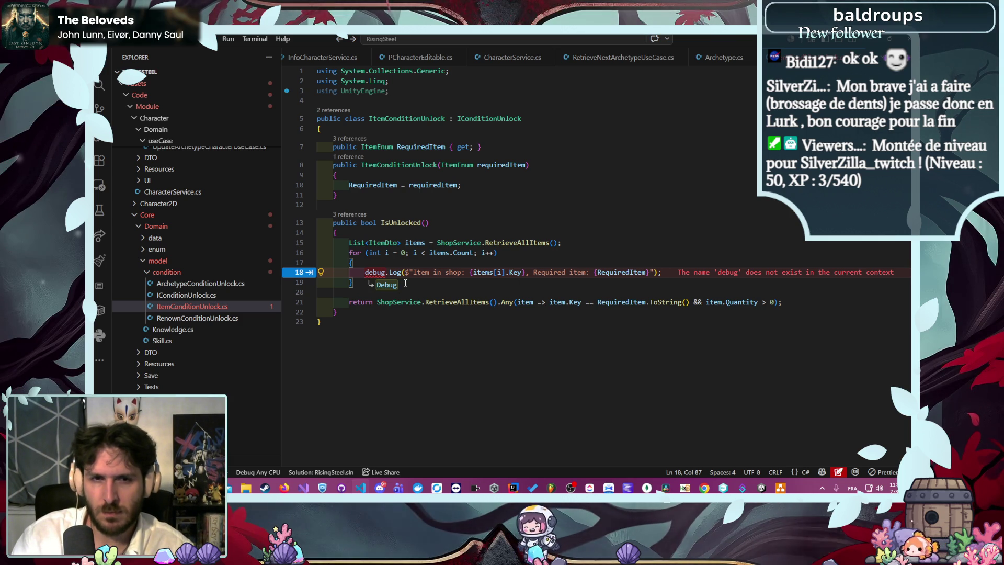
key(Tab)
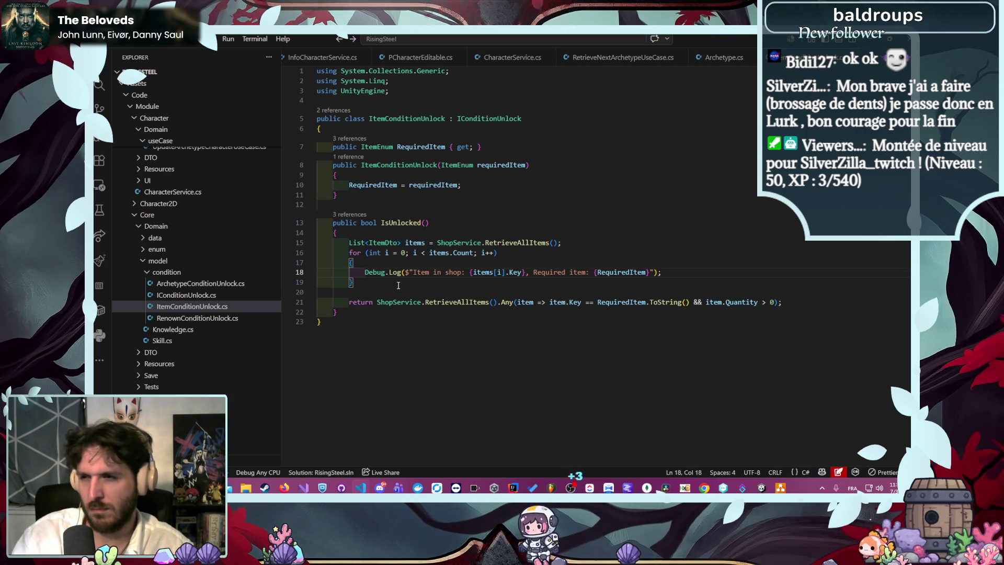
key(alt+Tab)
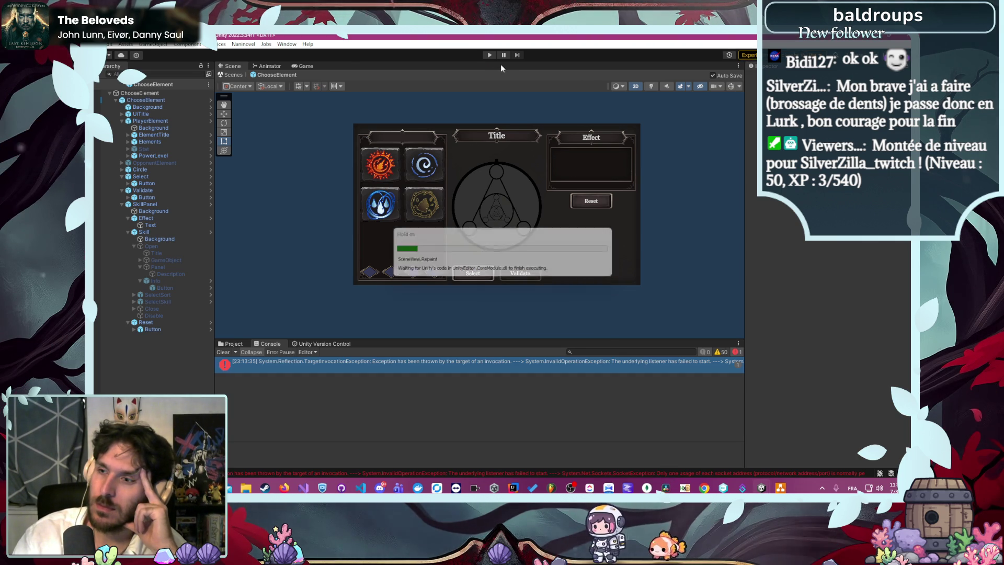
Enter play mode, continue the saved game, and open Training and Caelan's statistics panel
click(490, 55)
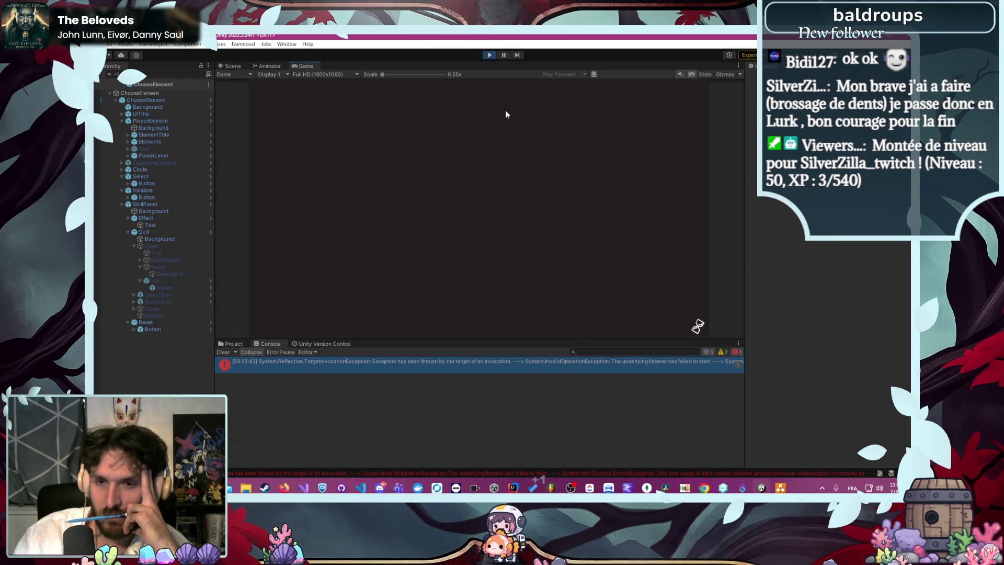
click(491, 175)
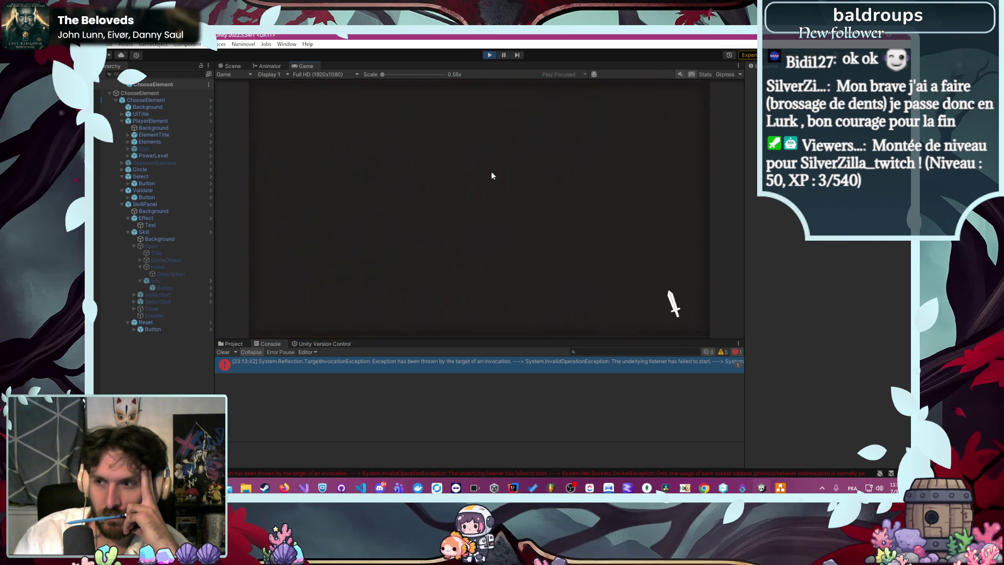
click(503, 108)
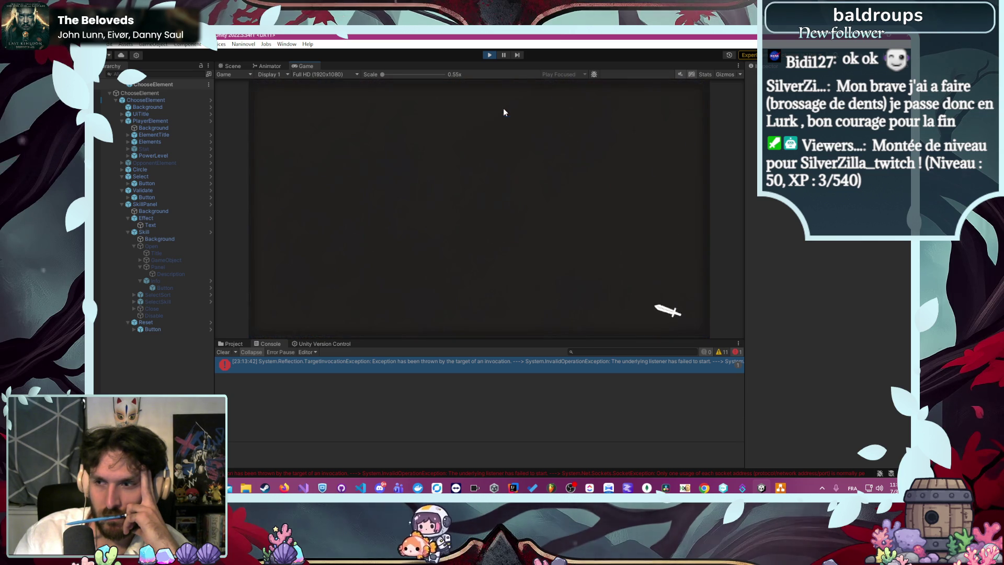
click(222, 351)
click(324, 248)
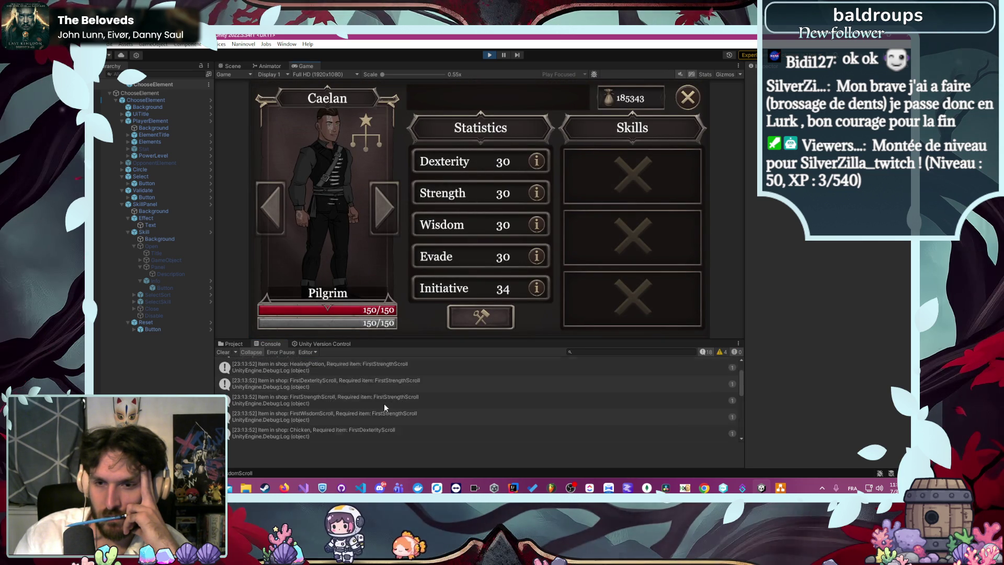
Enlarge the Console and open a shop-item log's source line, then return to Unity
scroll(384, 403, down, 5)
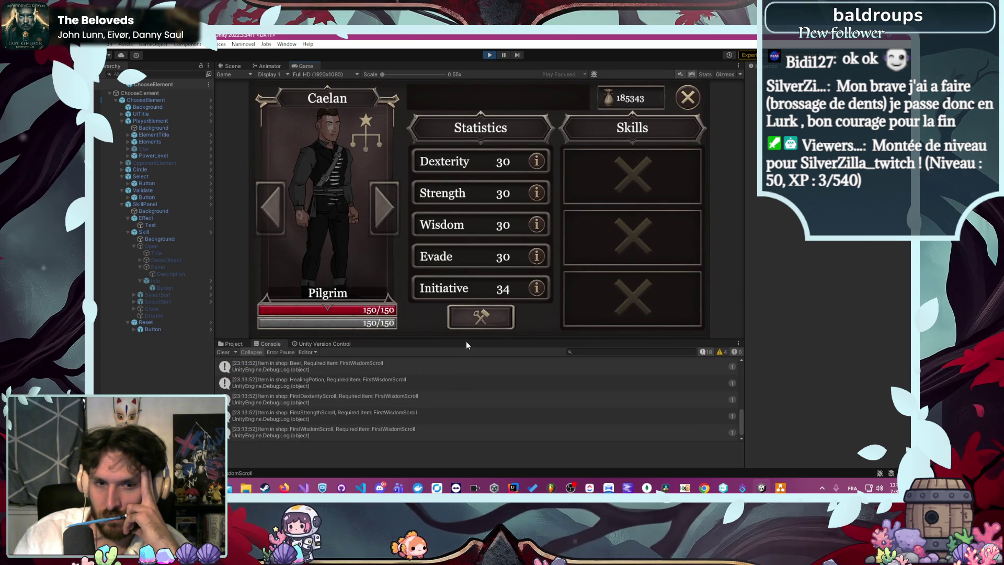
drag(466, 339, 460, 299)
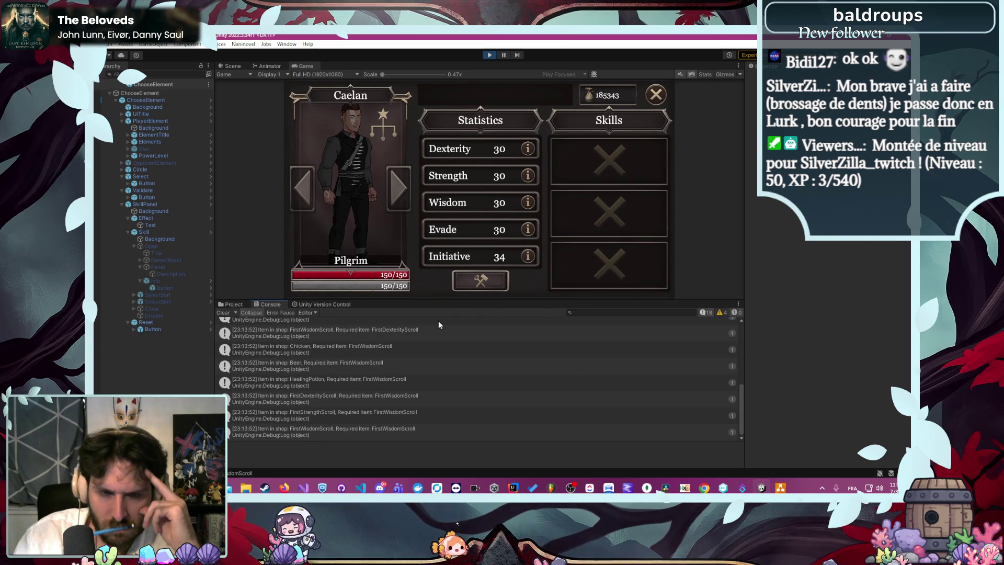
double_click(320, 429)
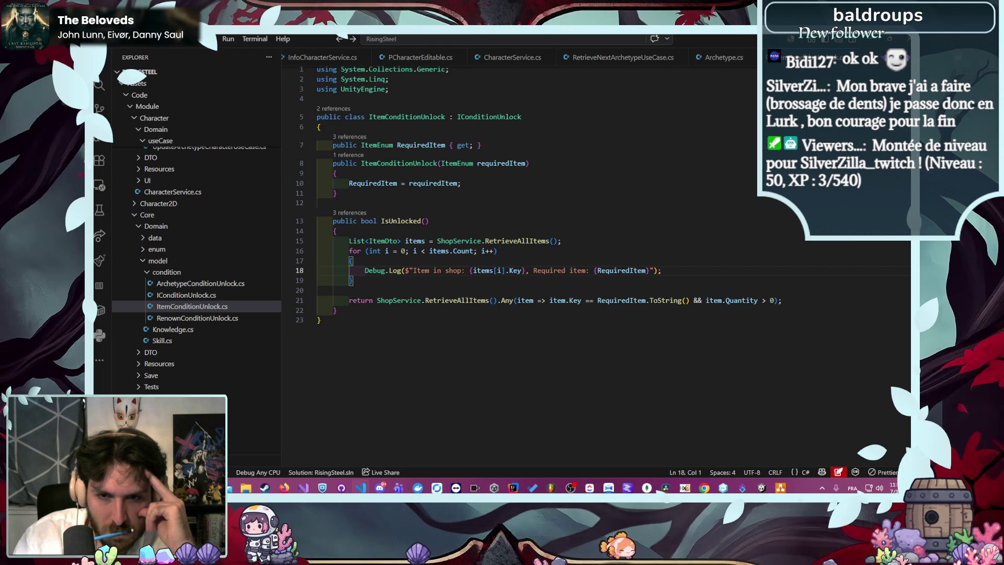
key(alt+Tab)
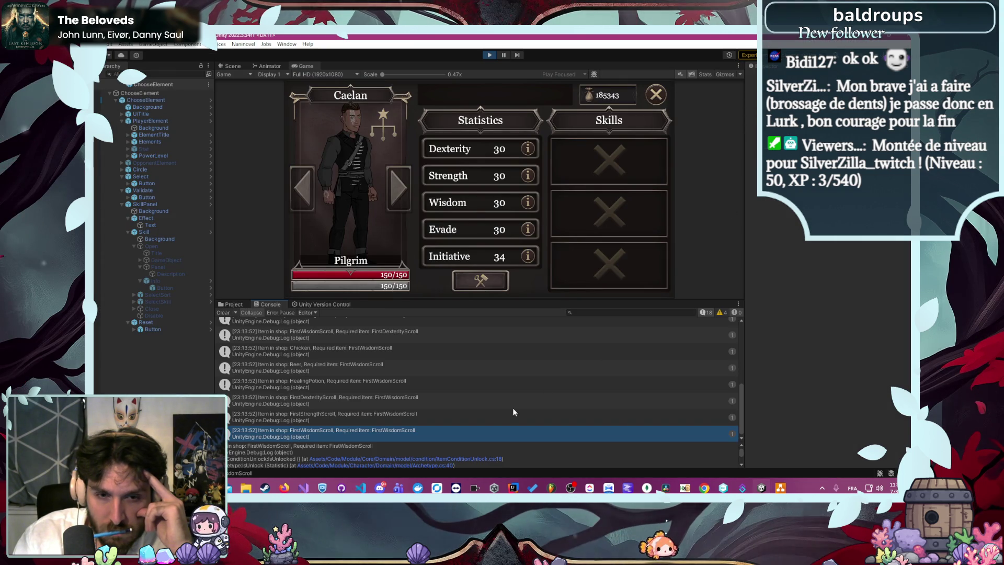
Enlarge the stack-trace pane, select the last FirstWisdomScroll log, and bring up the ClickUp board
scroll(465, 435, down, 1)
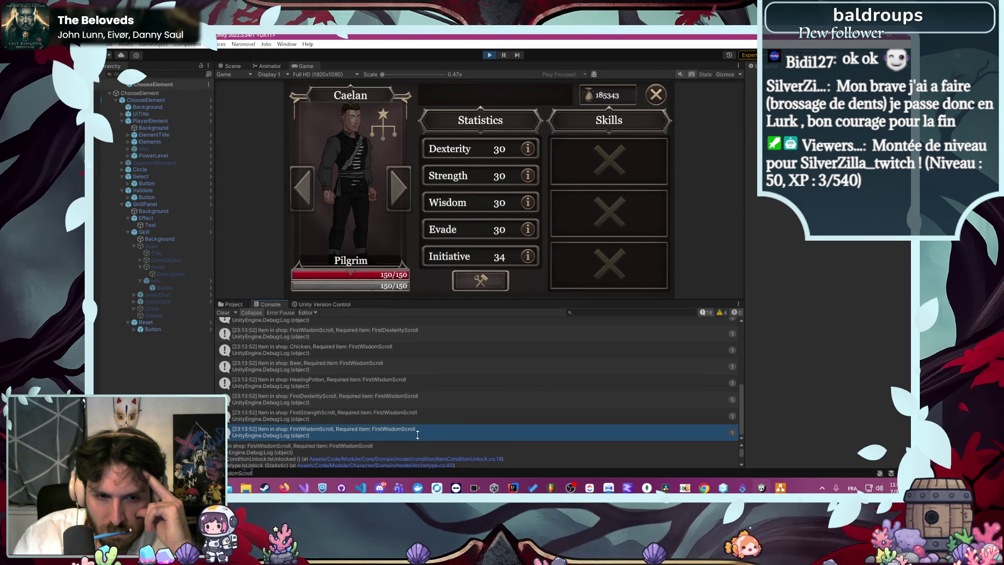
mouse_move(419, 442)
mouse_down()
mouse_move(434, 391)
mouse_move(349, 401)
mouse_up()
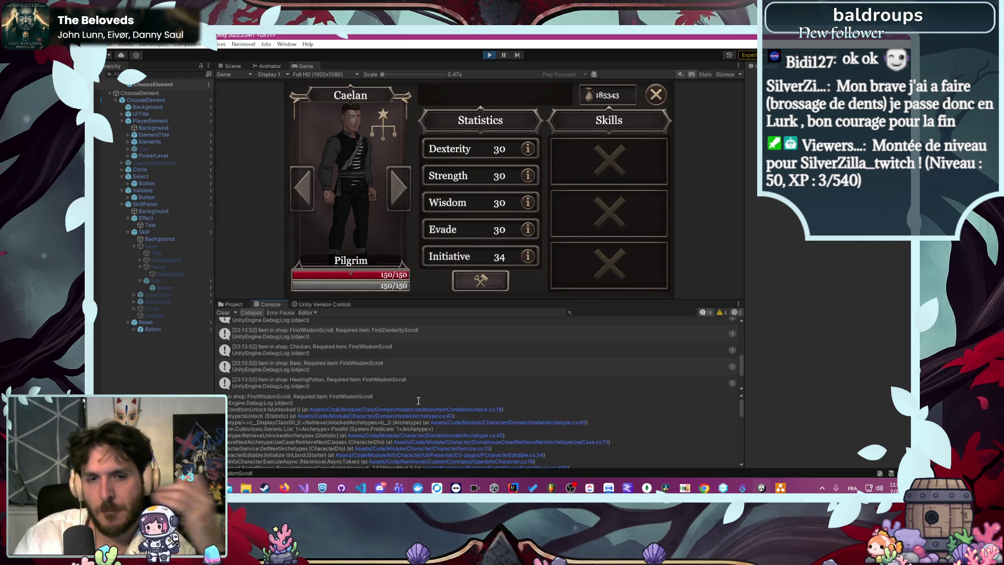
scroll(409, 384, down, 1)
click(409, 382)
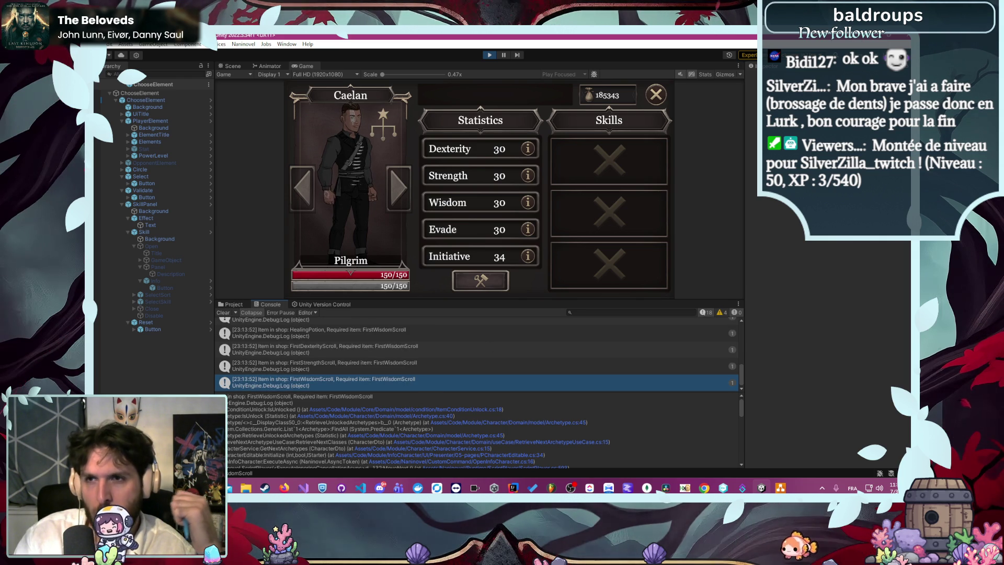
click(742, 487)
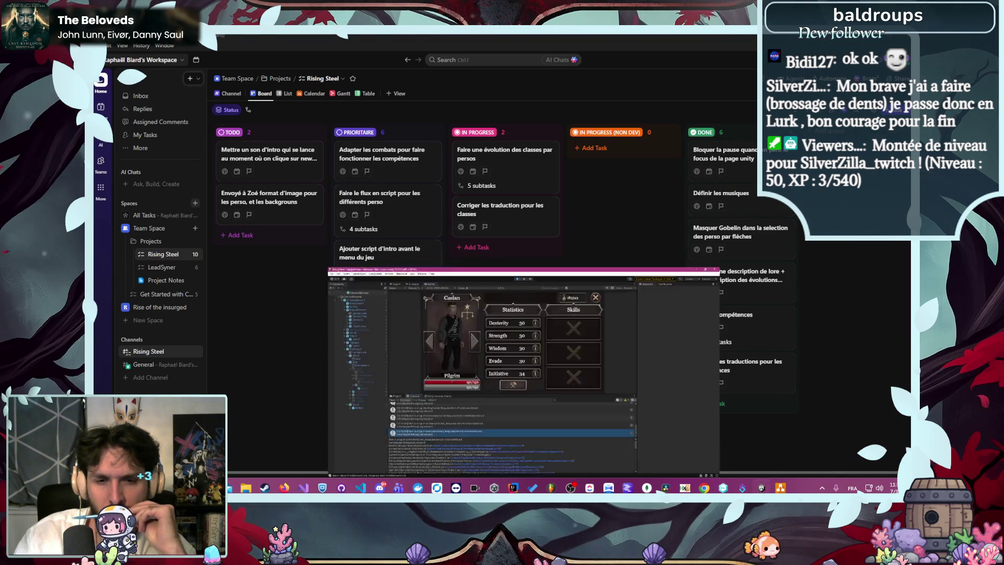
Jump from Unity's console to the Debug.Log line and add a ': {' placeholder after RequiredItem
click(761, 489)
double_click(418, 392)
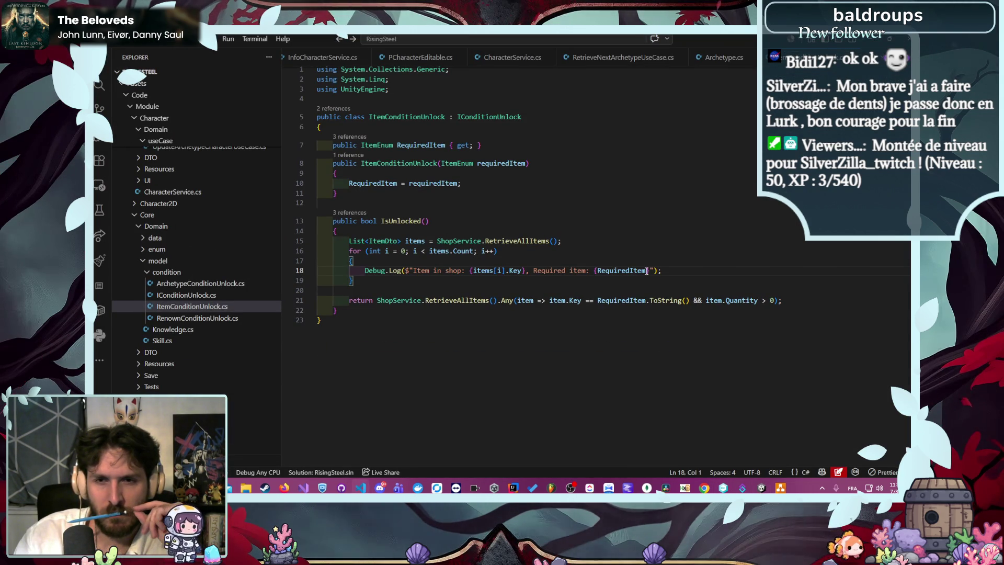
key(Right)
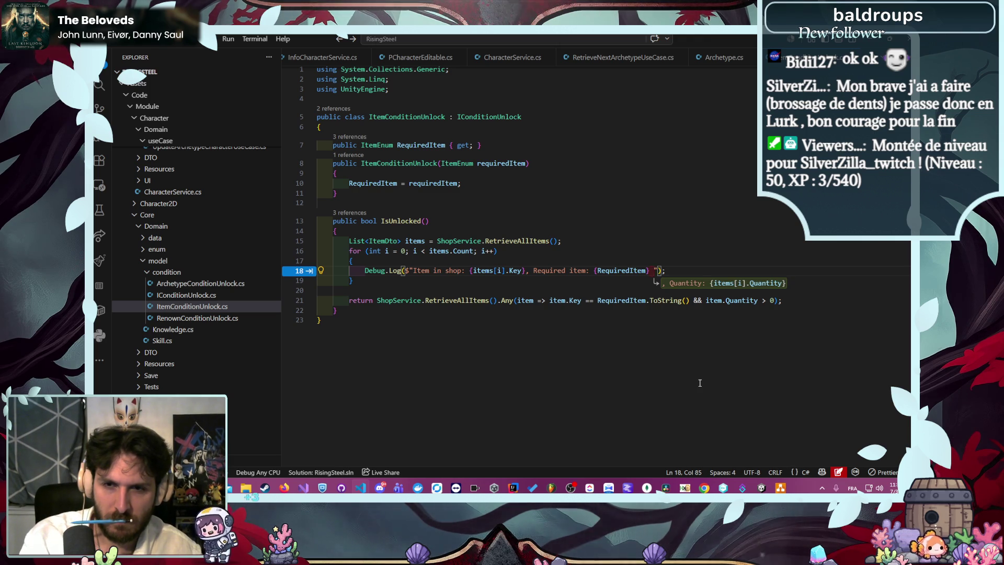
text(: )
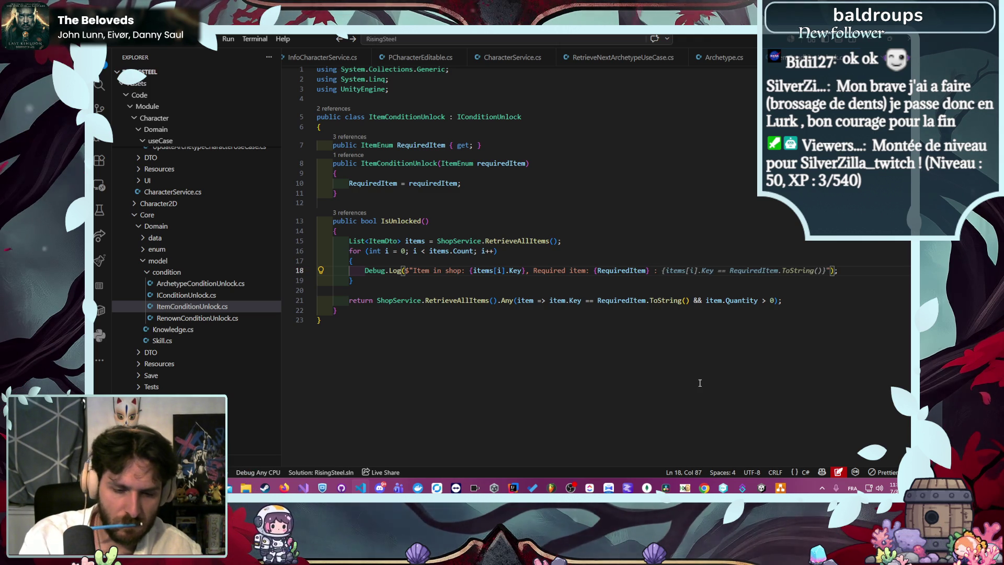
text({)
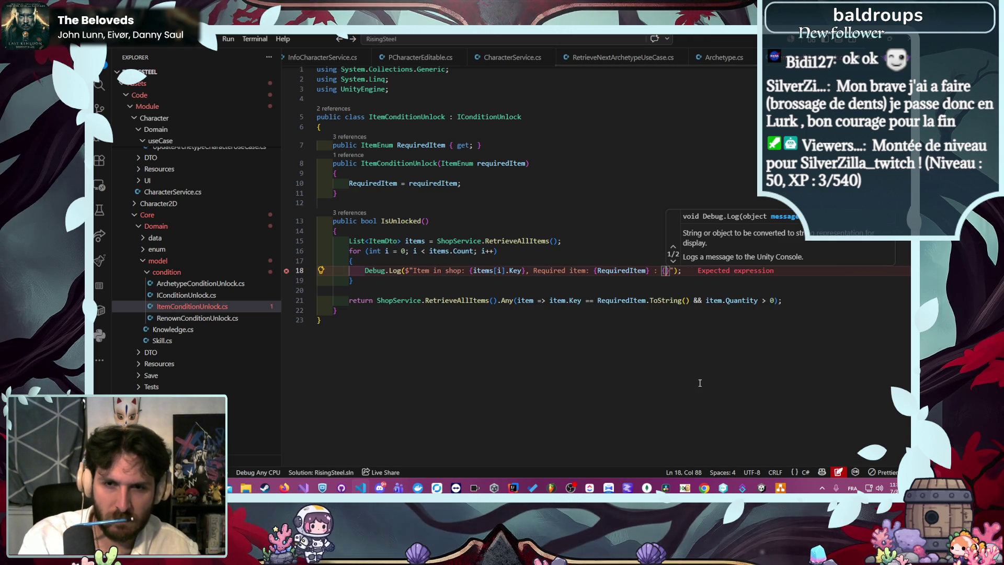
Fill the new placeholder with the items[i].Key comparison against RequiredItem.ToString()
key(ctrl+Left)
key(ctrl+Left)
key(ctrl+Left)
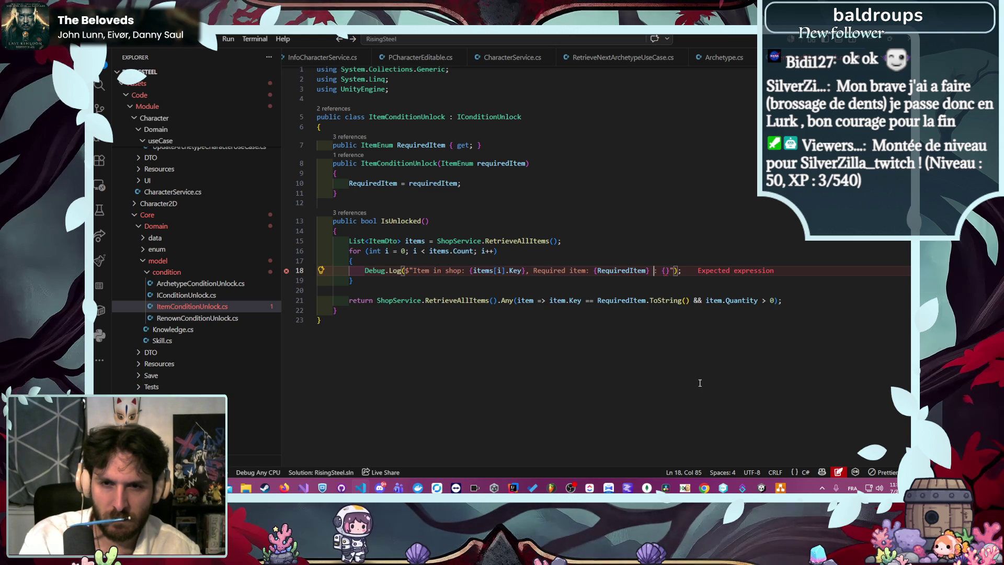
key(ctrl+Left)
key(ctrl+Left)
key(ctrl+shift+Left)
key(ctrl+shift+Left)
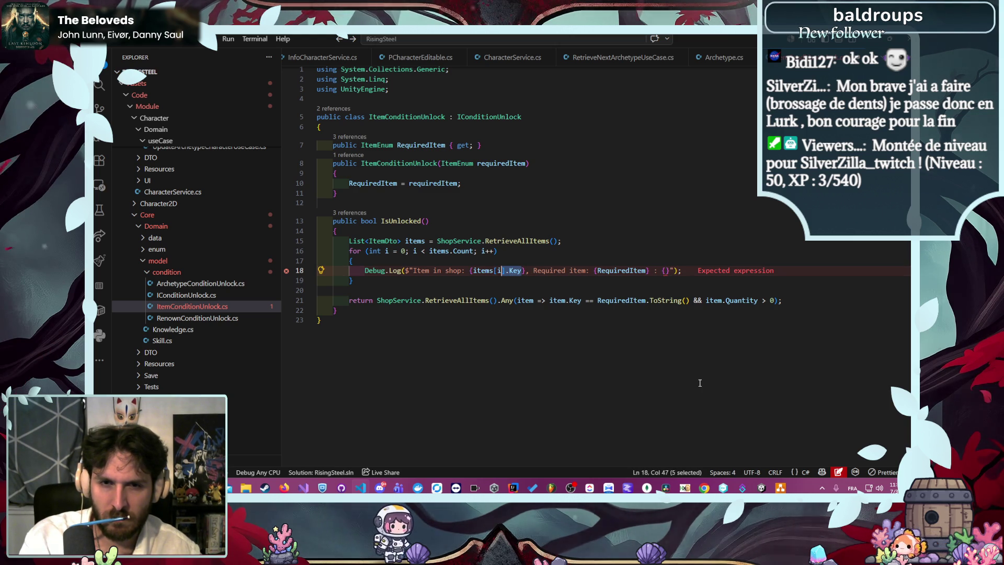
key(ctrl+Right)
key(ctrl+Right)
key(ctrl+Right)
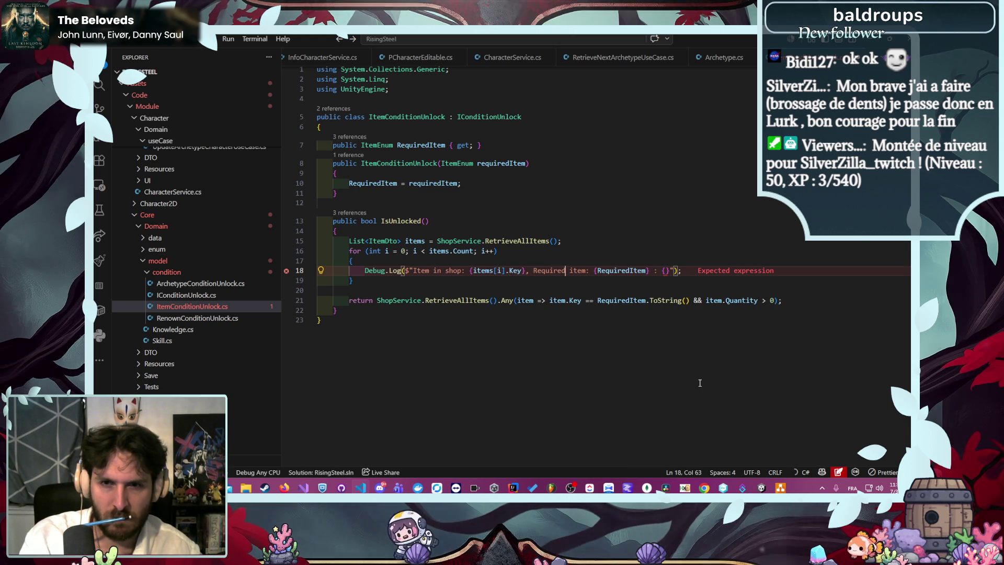
key(ctrl+Right)
key(ctrl+Right)
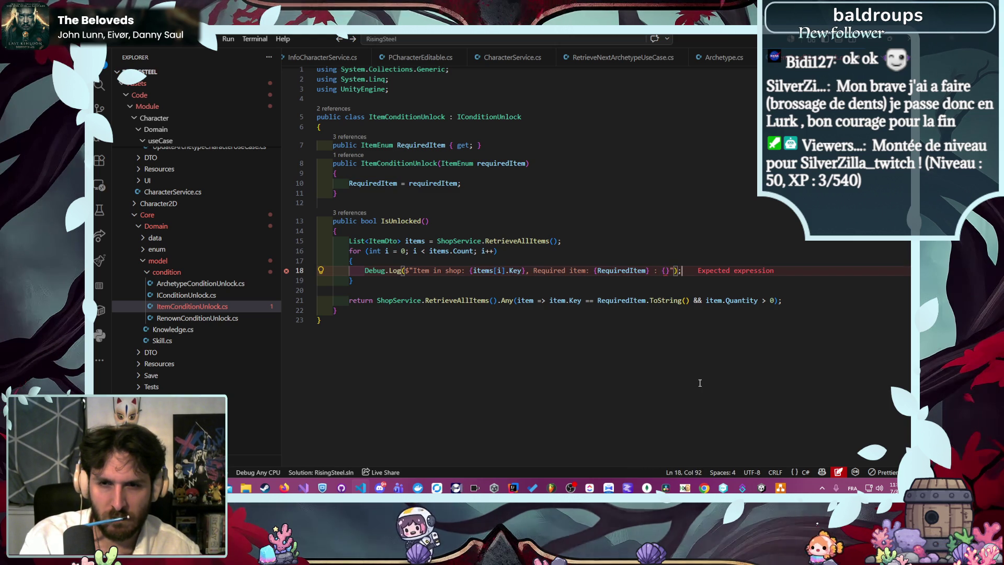
key(Left)
key(Left)
key(Left)
text(items[i].Key)
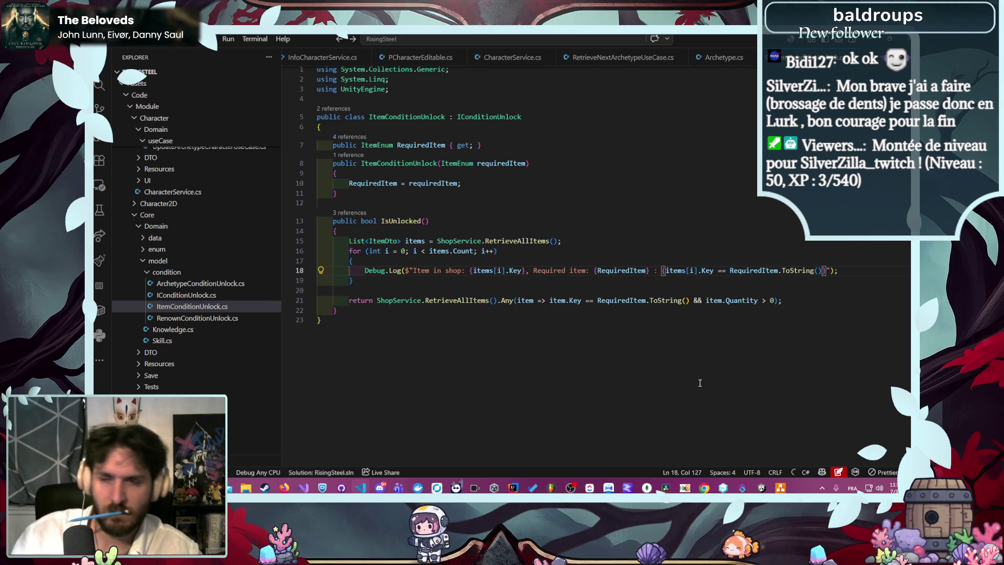
click(799, 294)
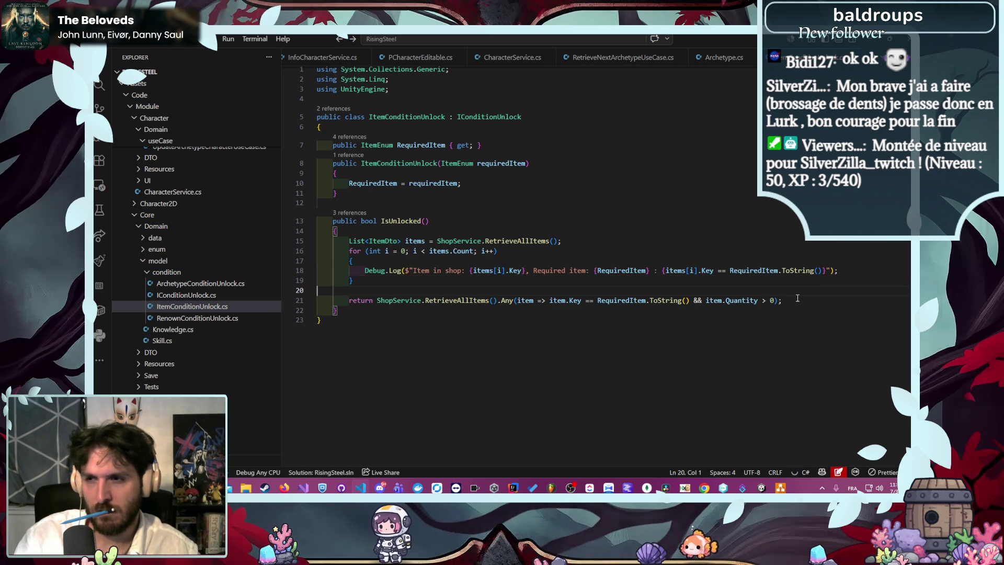
Switch to Unity and enter play mode once the scripts finish reloading
key(alt+Tab)
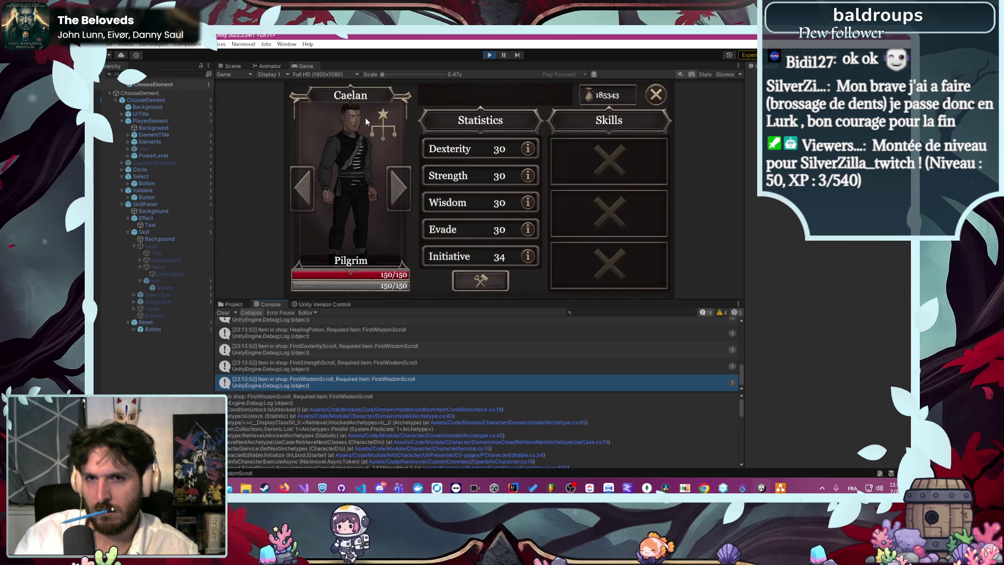
click(489, 55)
click(489, 56)
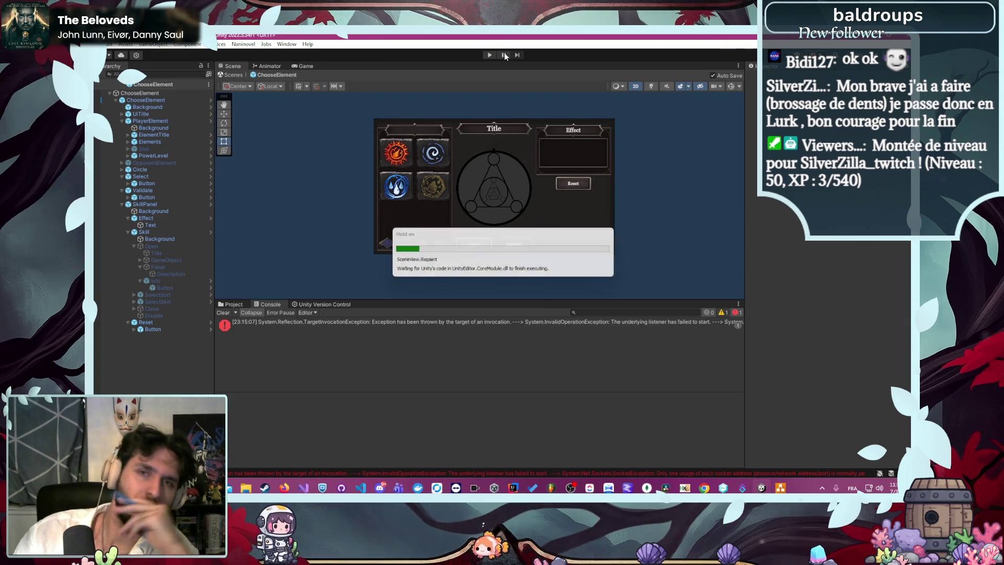
click(488, 55)
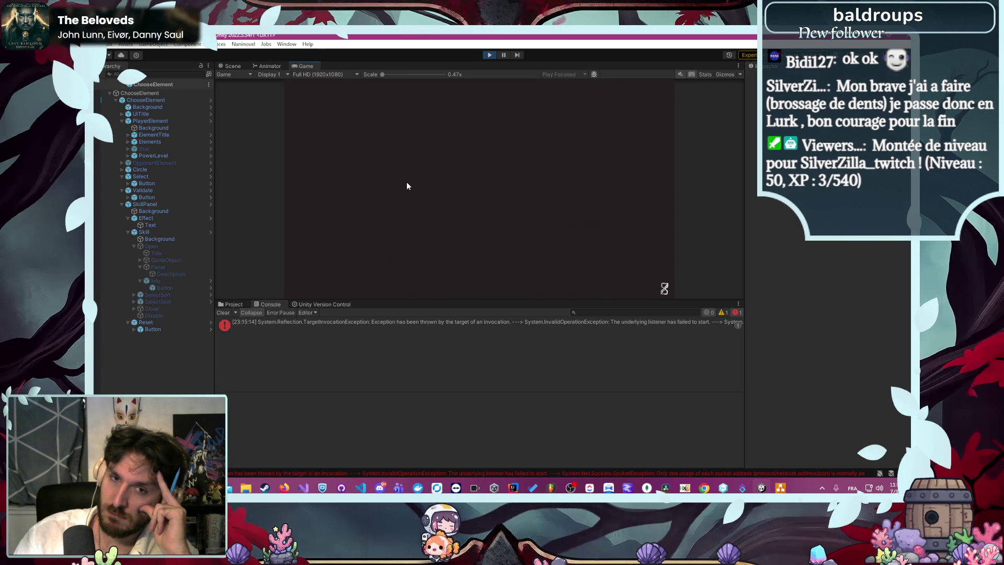
Continue to Caelan's Training card, enlarge the Console, and open the last log's code line 18
click(448, 165)
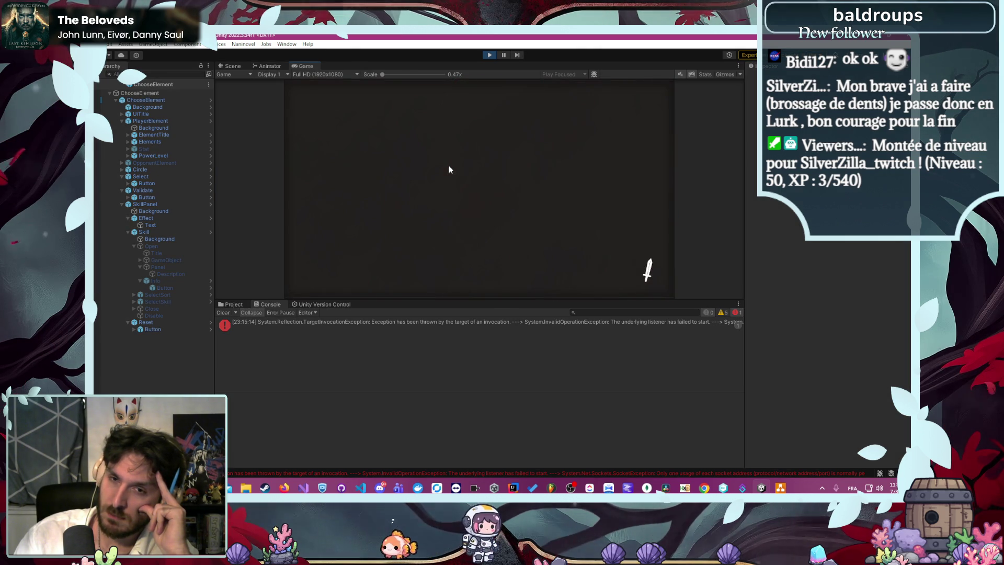
click(510, 95)
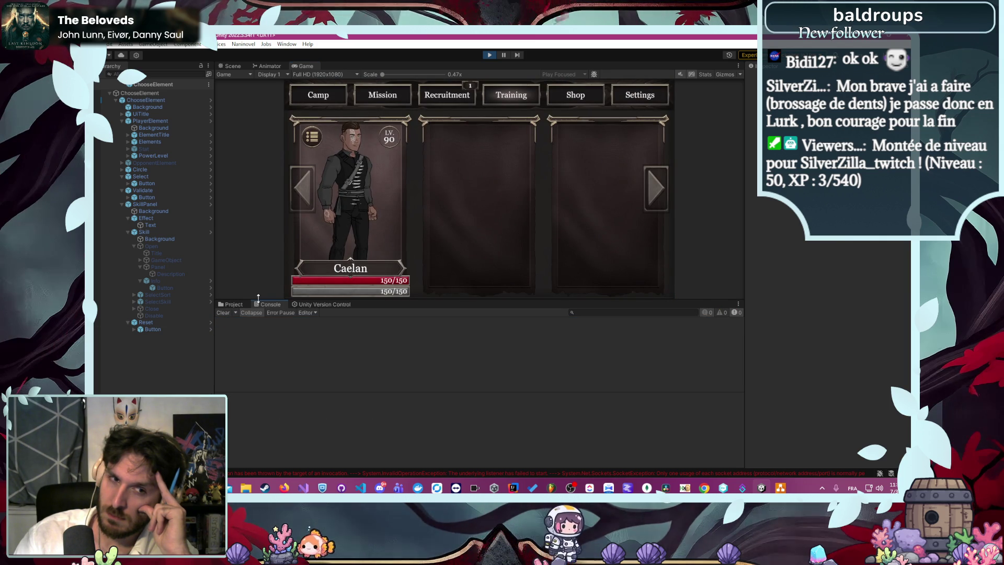
click(362, 197)
drag(484, 301, 484, 250)
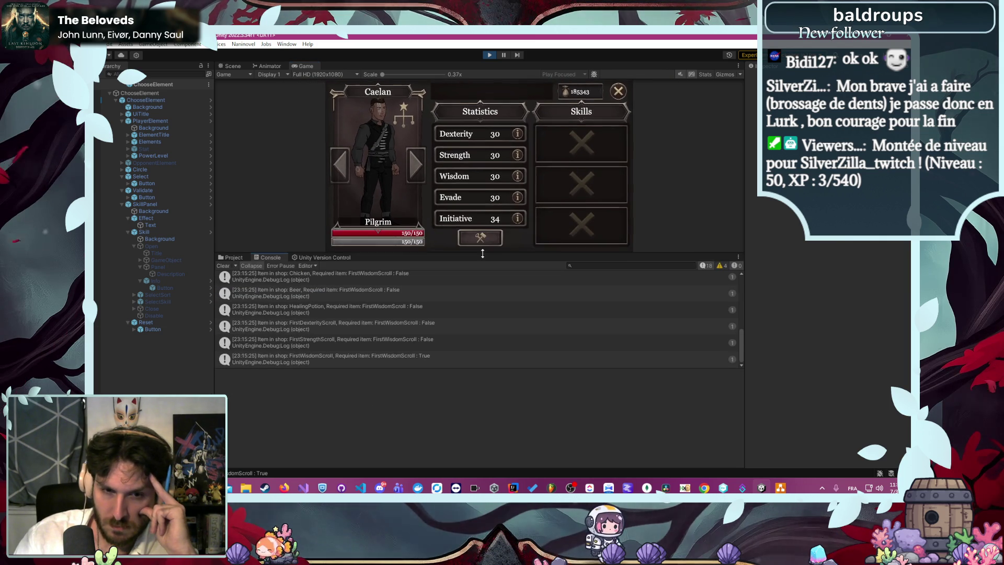
drag(465, 366, 447, 401)
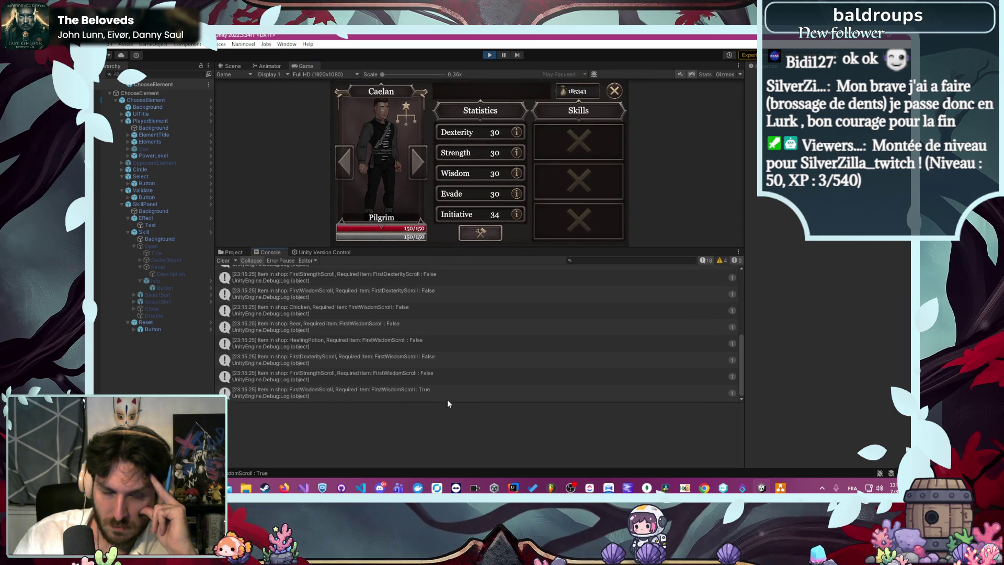
double_click(327, 390)
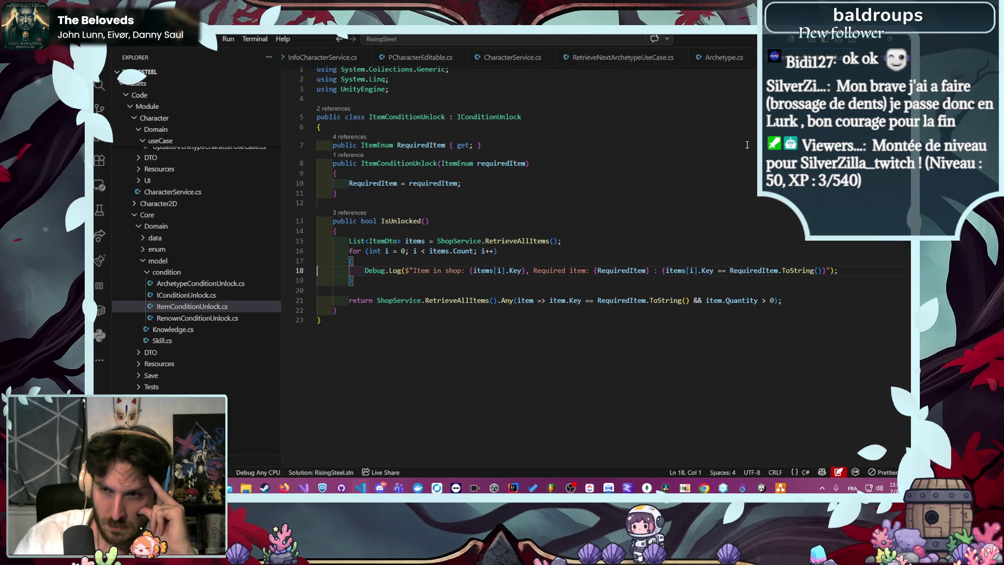
Append ' Quantity: {items[i].Quantity}' to the Debug.Log string on line 18, then return to Unity
key(alt+Tab)
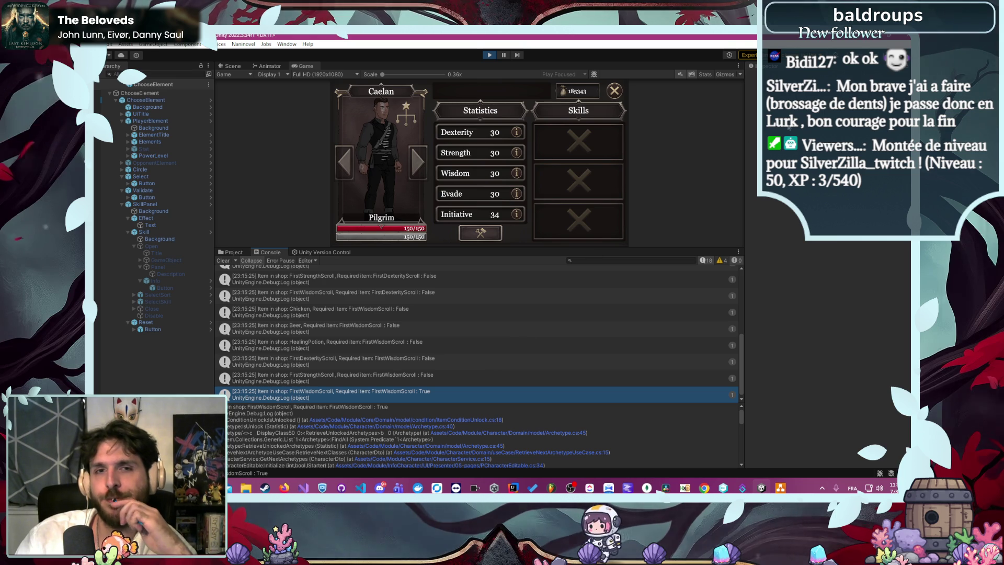
key(alt+Tab)
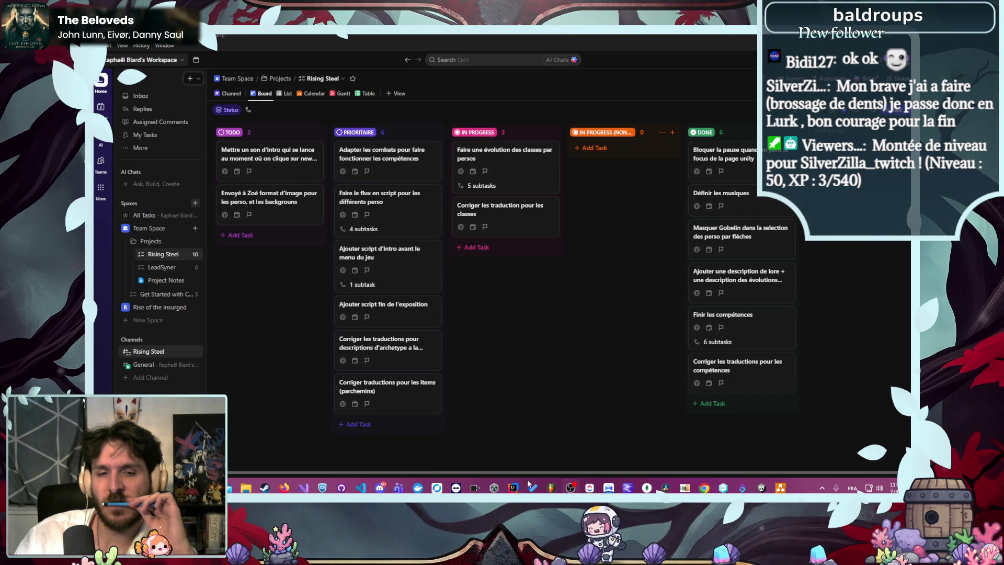
click(359, 485)
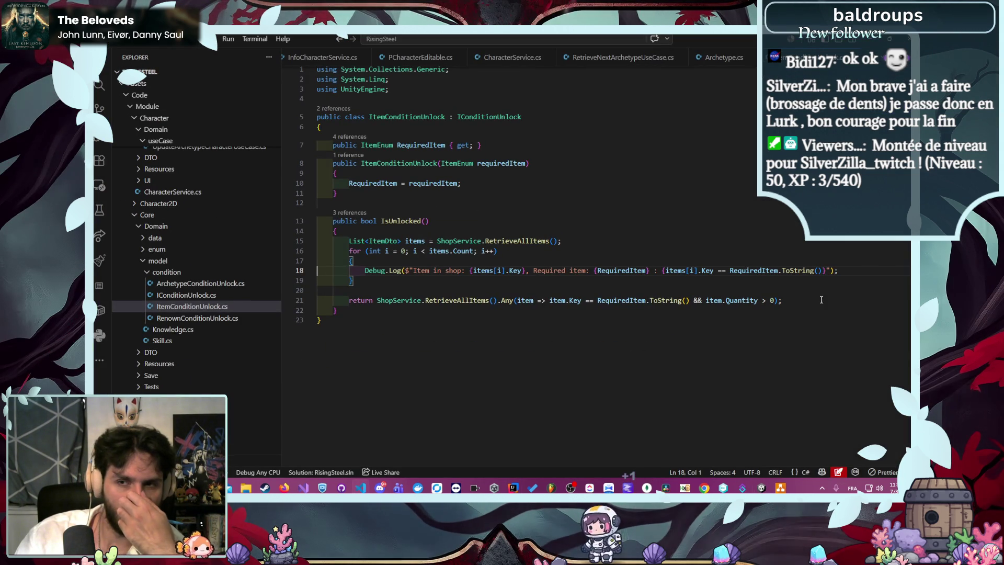
click(822, 271)
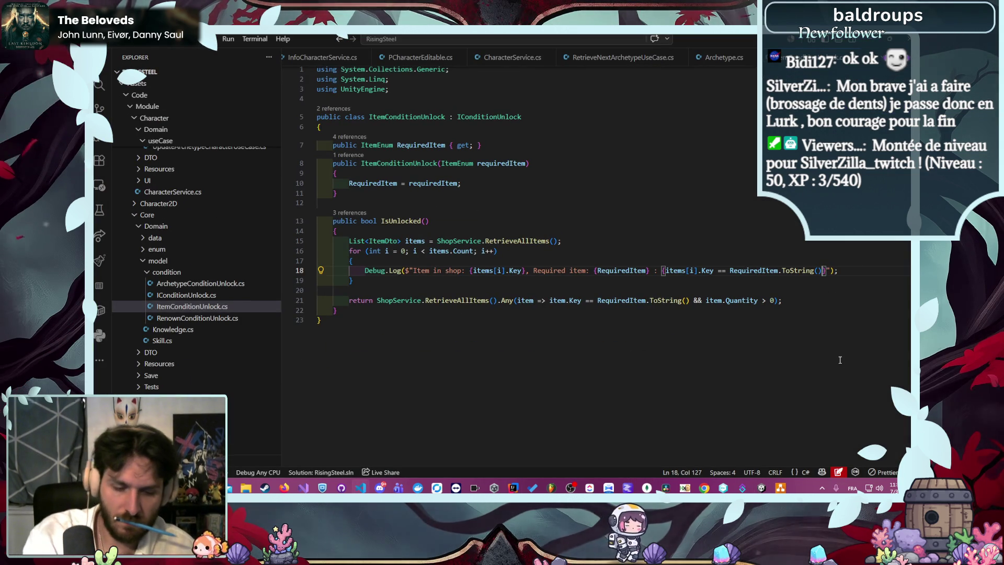
key(Right)
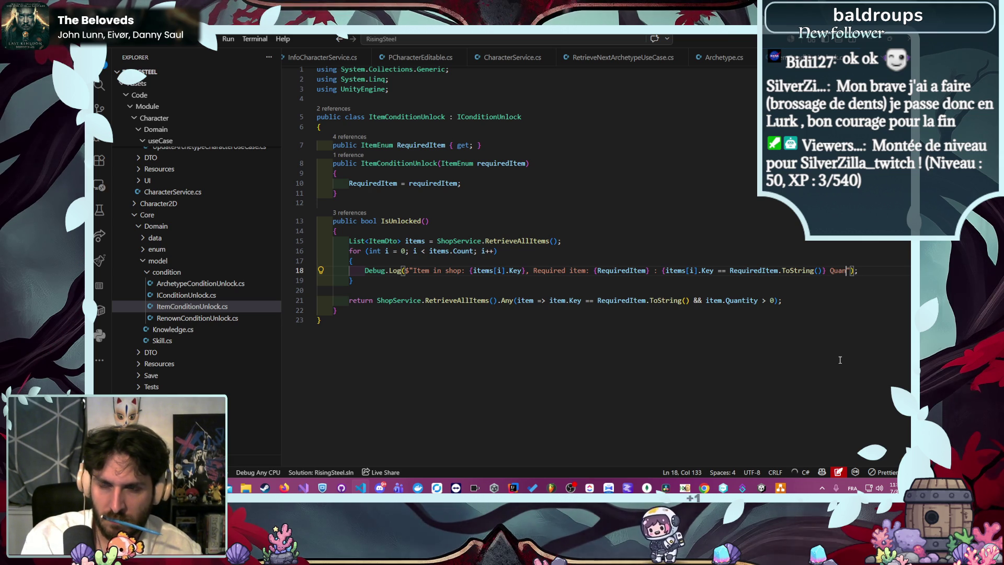
text(tity: {items[i].Quantity})
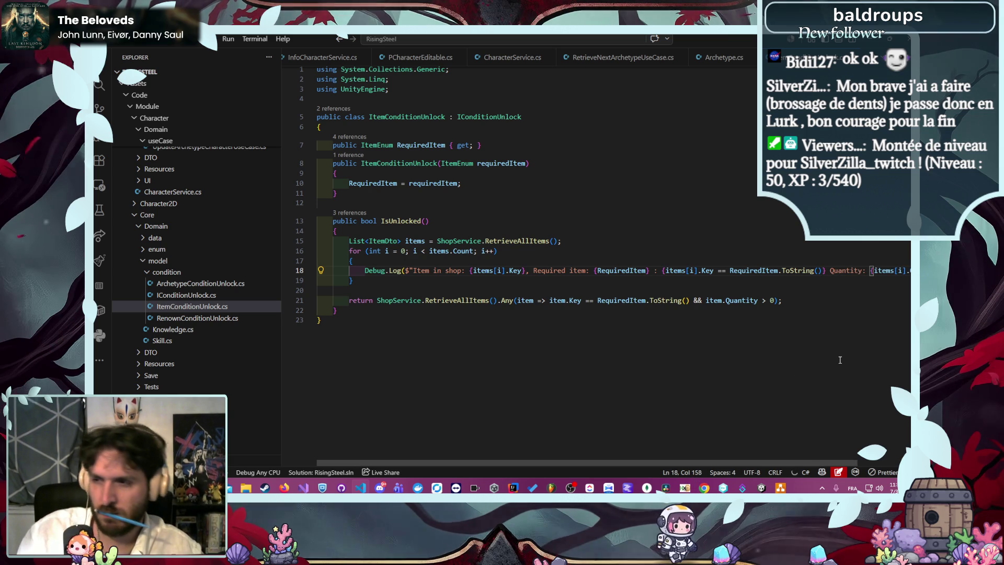
mouse_move(777, 464)
mouse_down()
mouse_move(839, 465)
mouse_move(779, 450)
mouse_up()
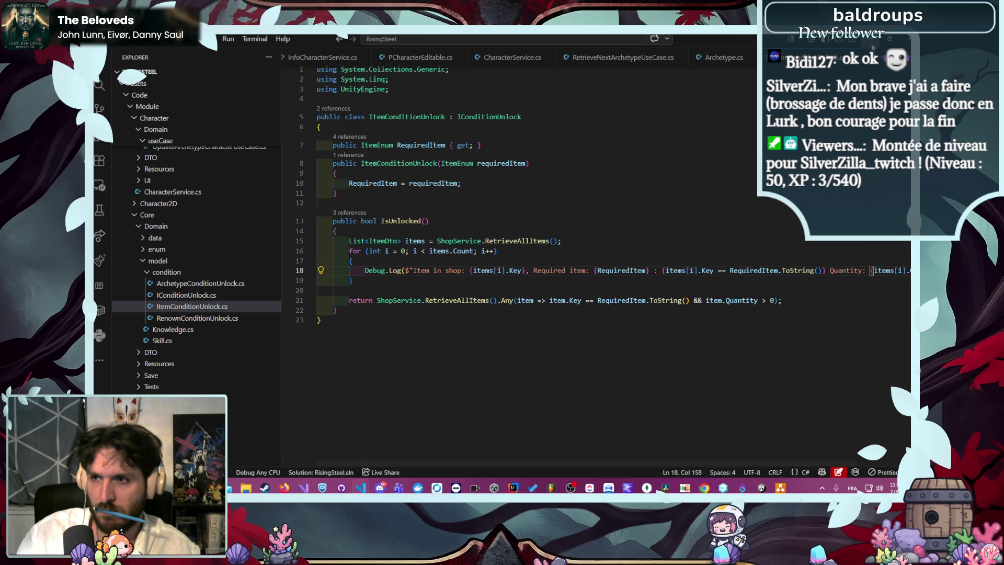
key(alt+Tab)
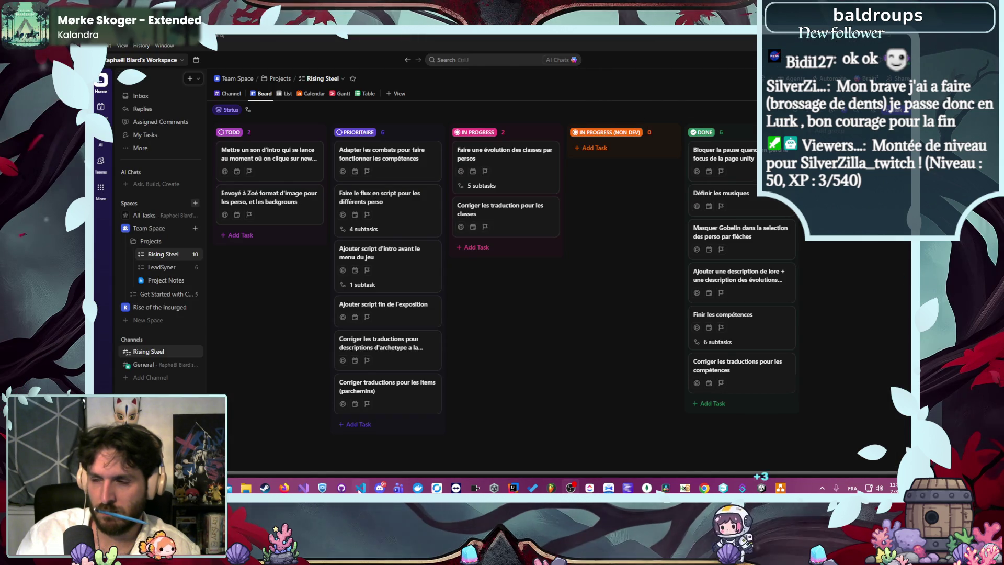
key(alt+Tab)
key(alt+Tab)
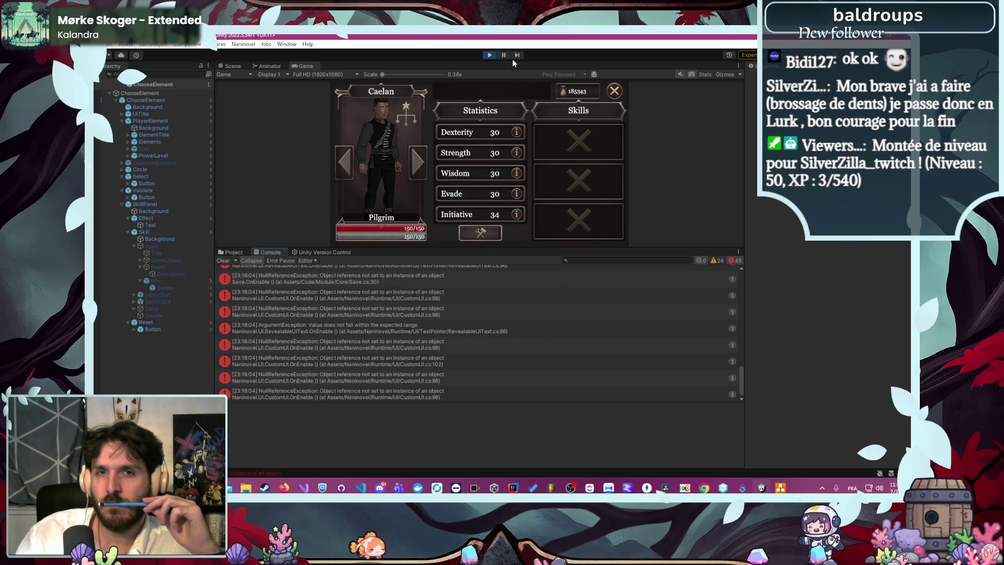
Stop play mode, clear the console errors, and enlarge the game view
click(490, 55)
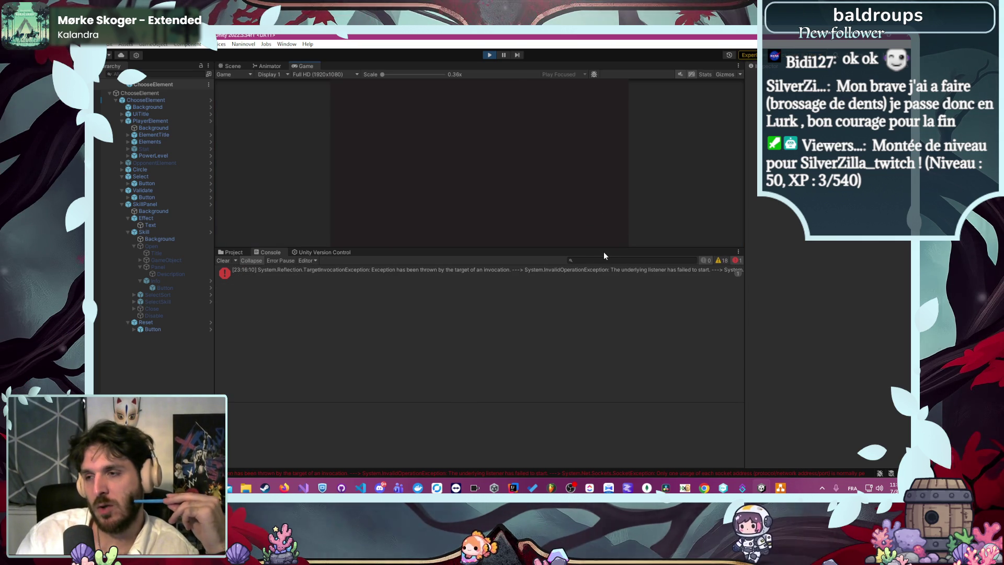
click(222, 261)
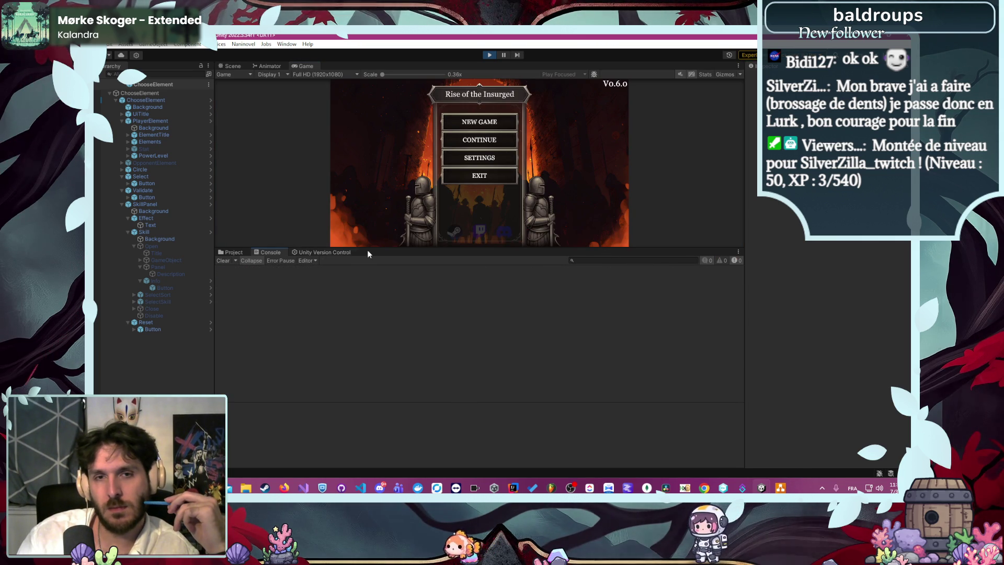
drag(385, 248, 385, 321)
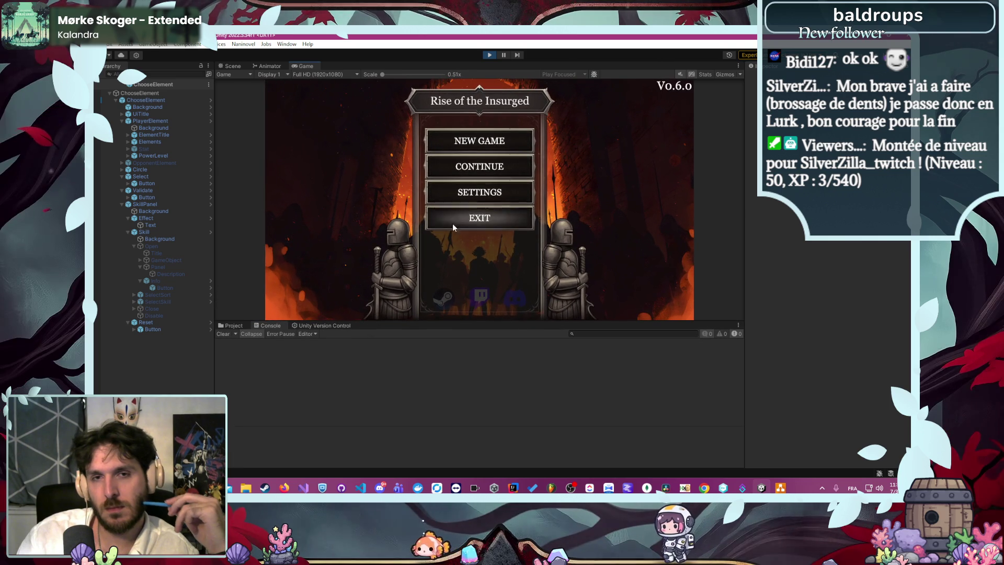
Continue to Caelan's Training card, read the quantity logs, then close his panel
click(485, 167)
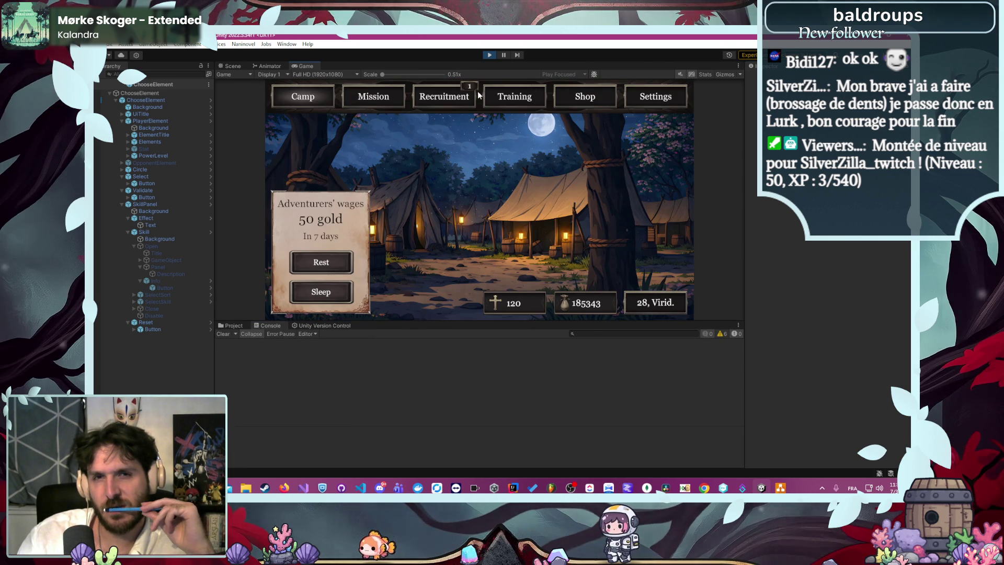
click(510, 103)
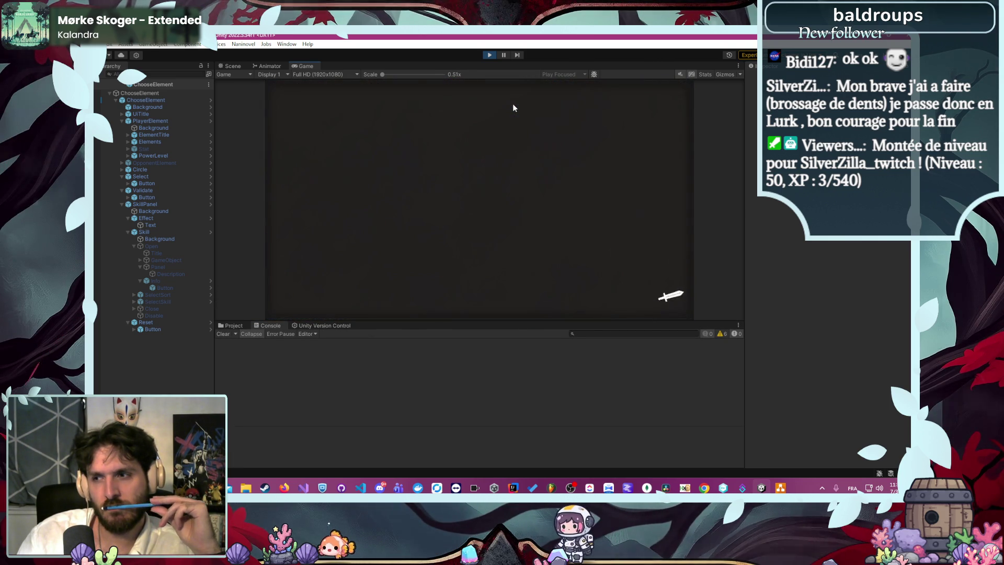
click(315, 198)
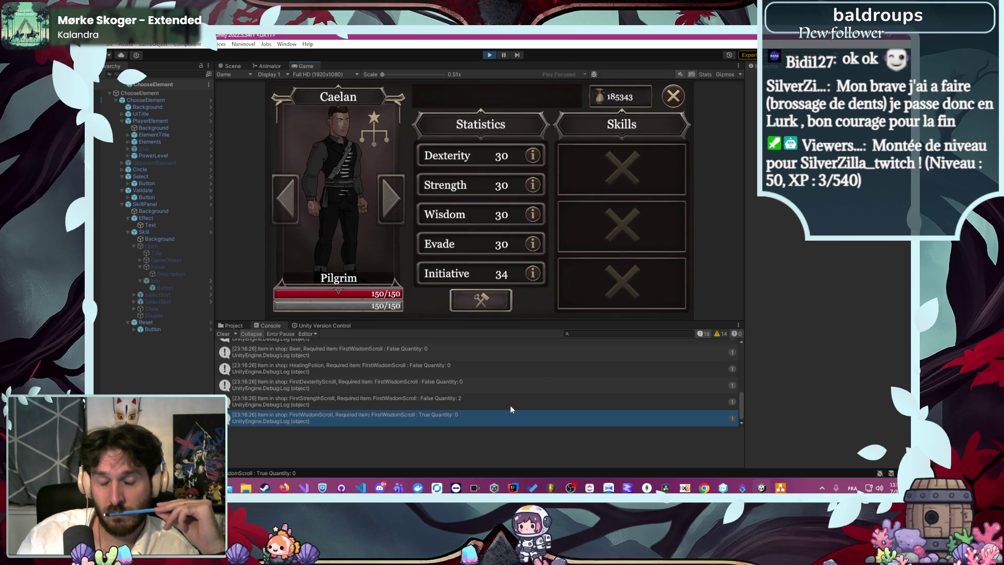
scroll(509, 410, up, 3)
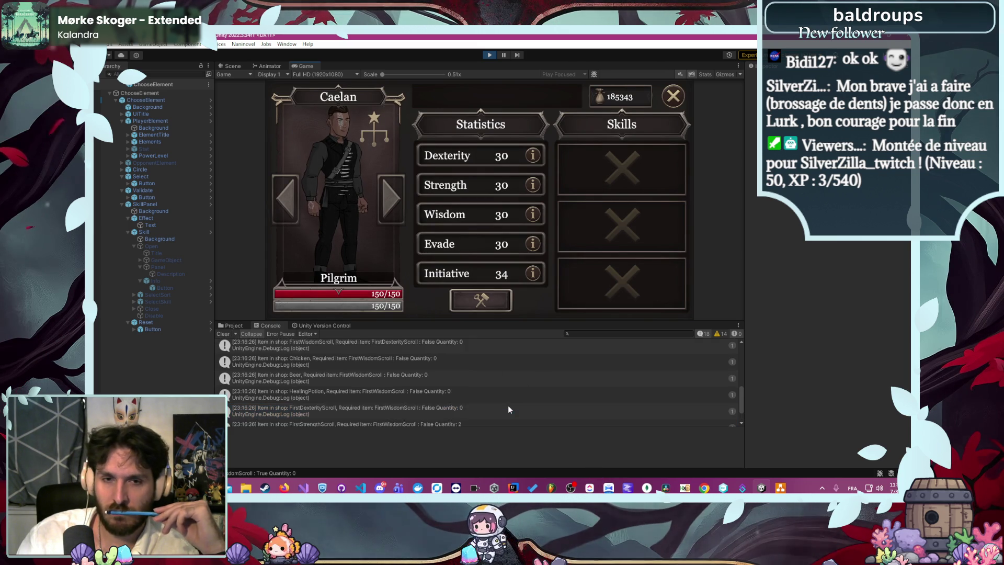
scroll(509, 410, down, 5)
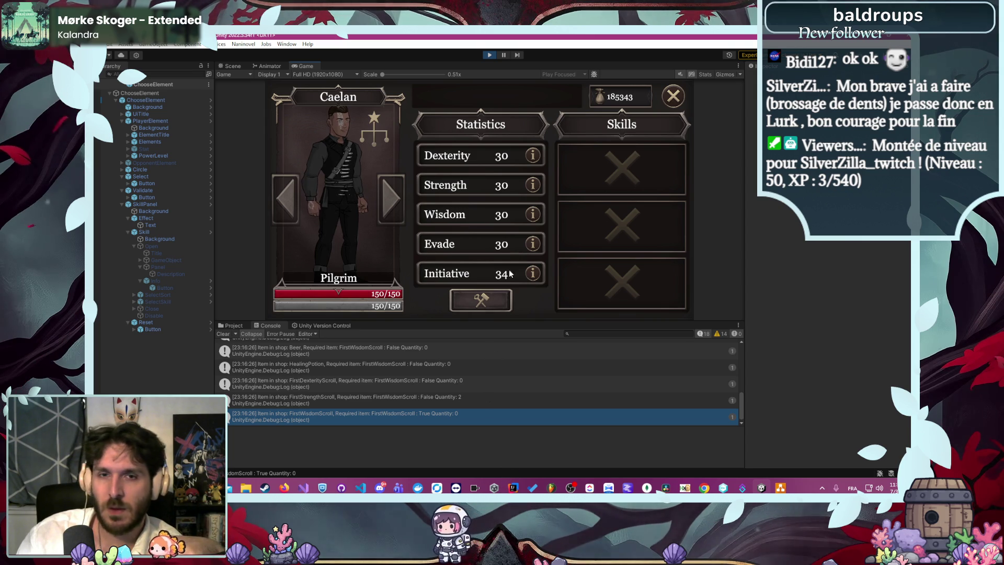
click(672, 97)
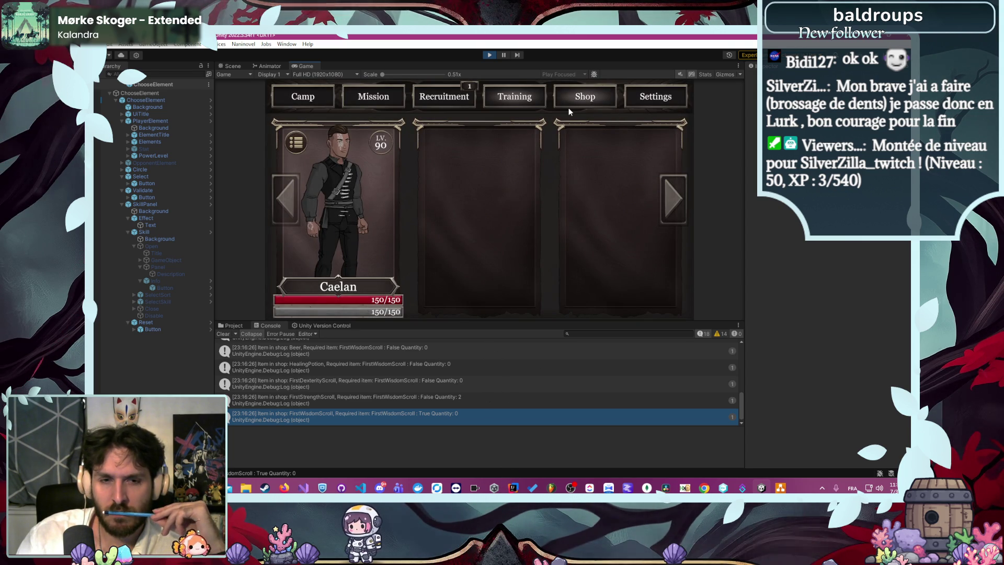
Buy the FirstDexterityScroll for 300 gold, clear the Console, and open Caelan's Training details
click(560, 105)
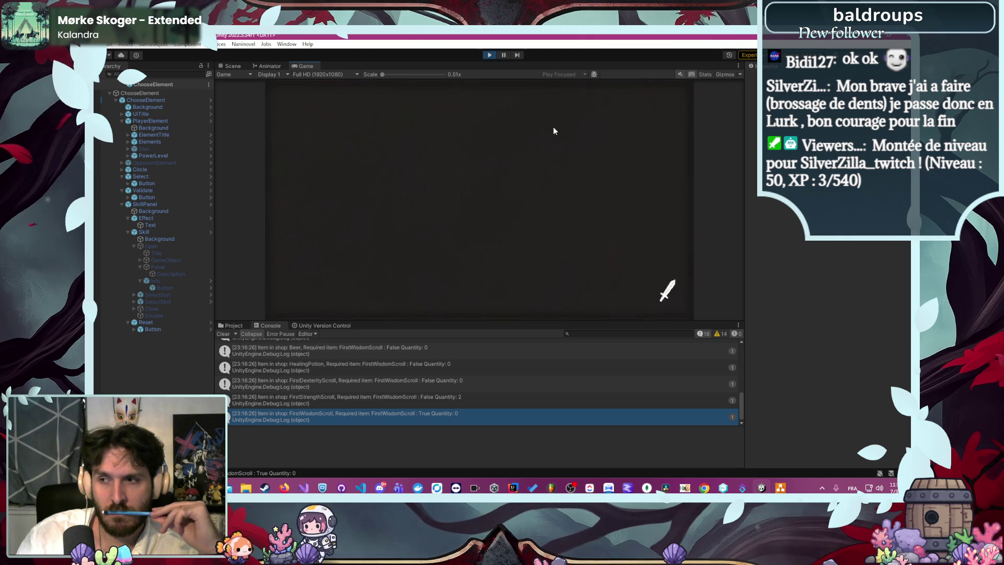
click(377, 249)
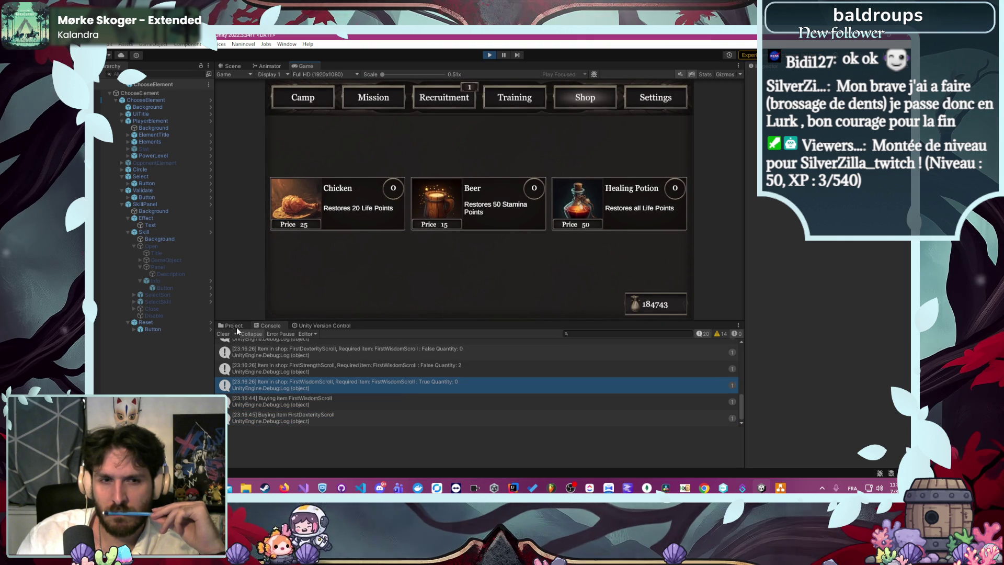
click(223, 334)
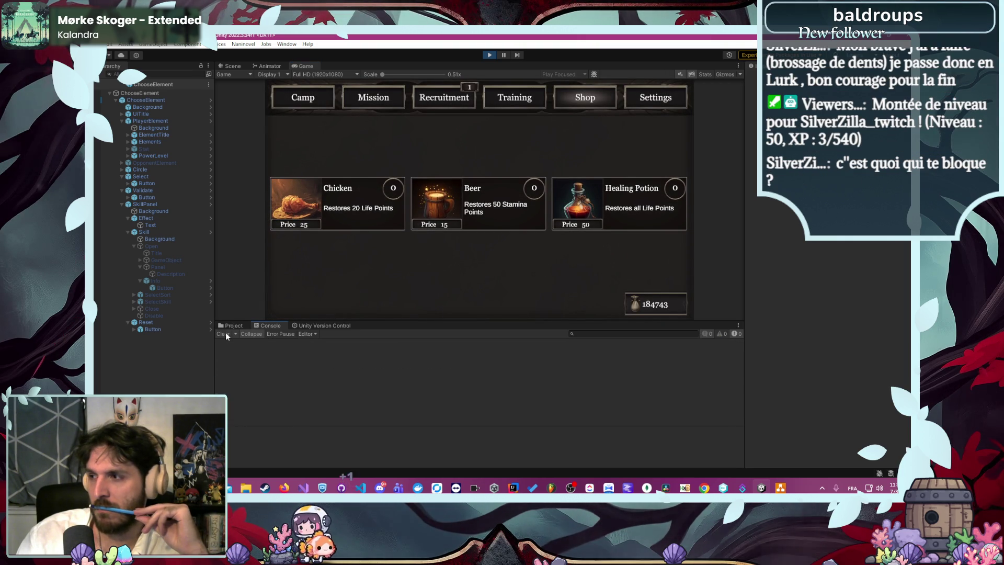
click(492, 92)
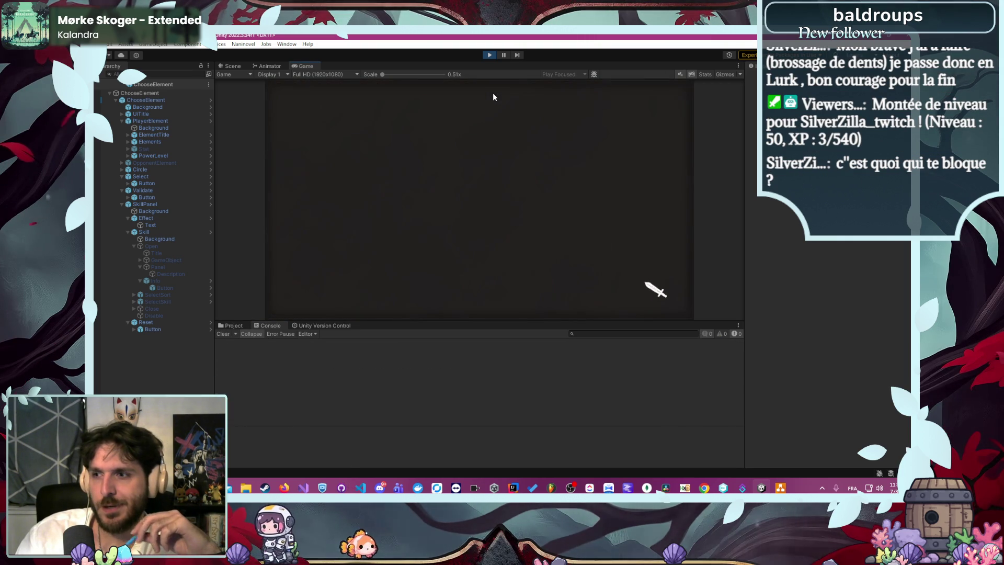
click(356, 218)
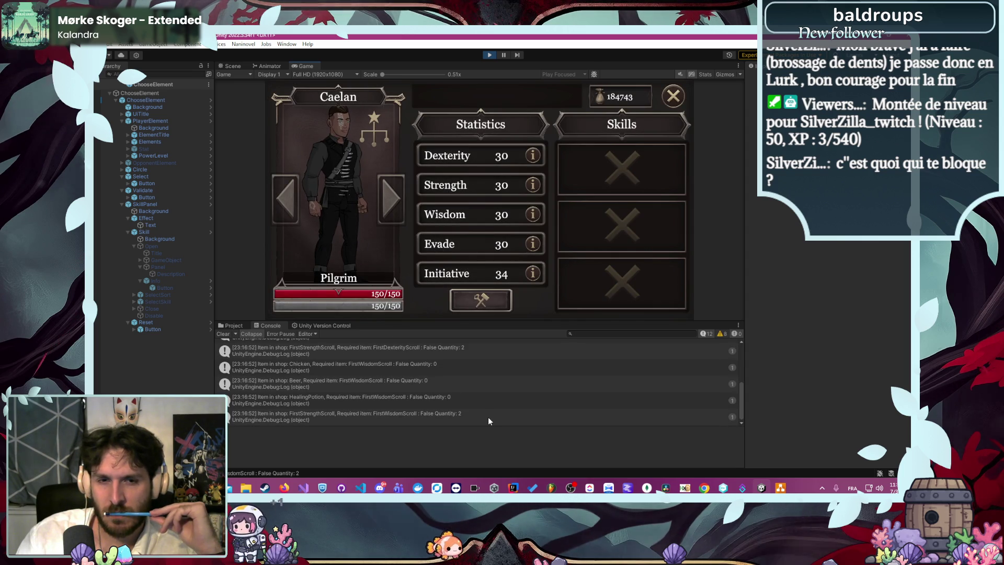
scroll(490, 417, up, 10)
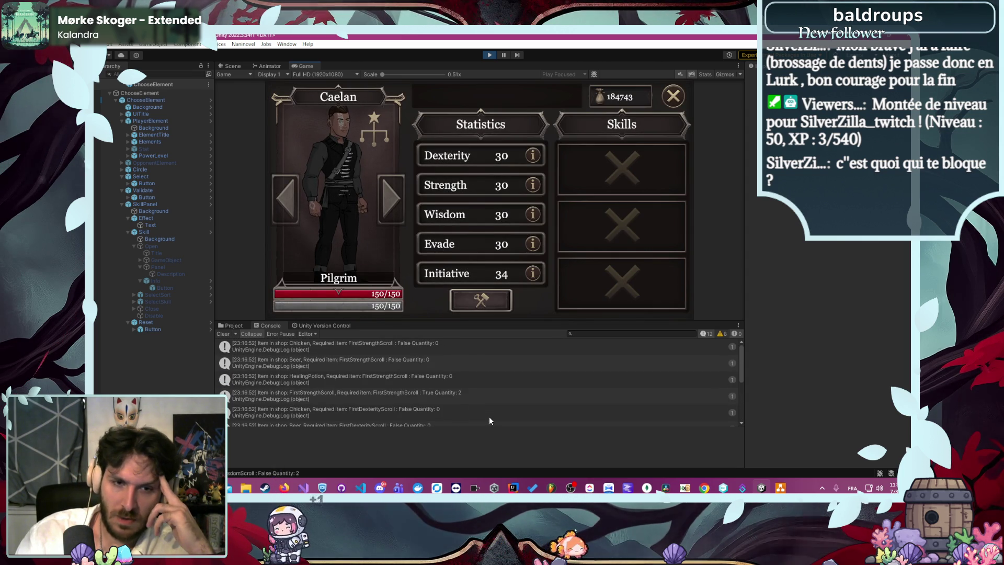
Inspect the FirstStrengthScroll log entry's stack trace, then bring Visual Studio Code back
click(454, 397)
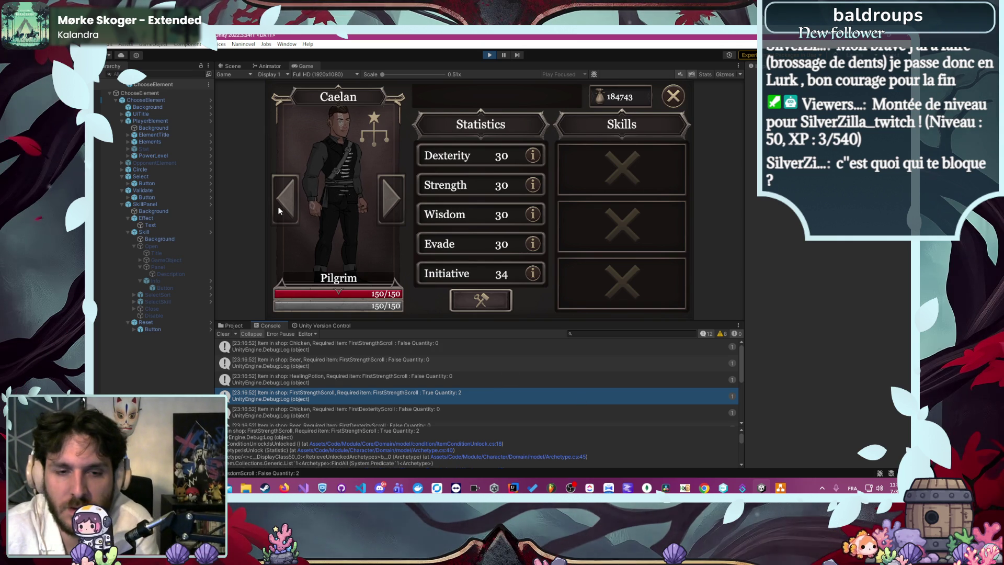
mouse_move(341, 487)
mouse_move(600, 491)
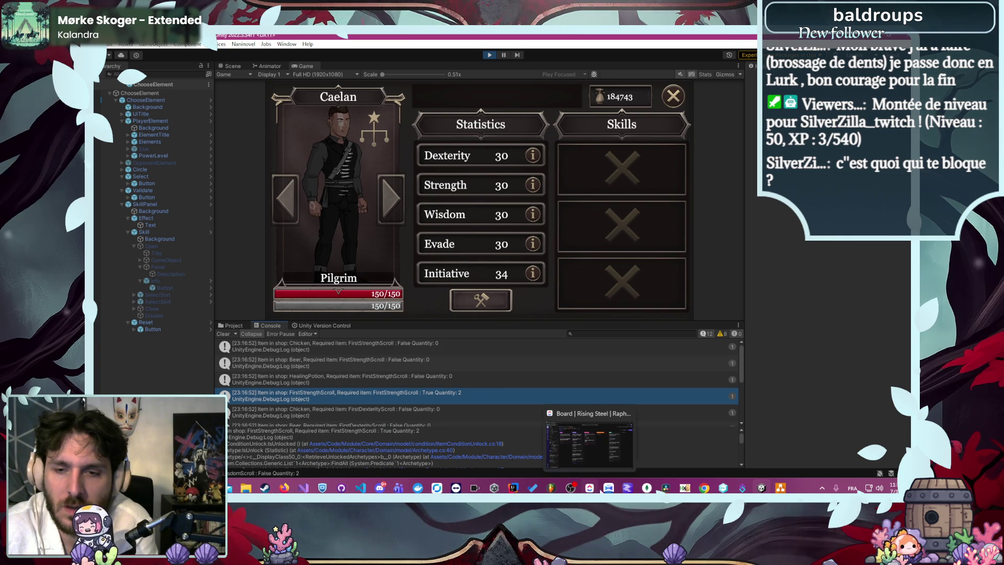
click(361, 488)
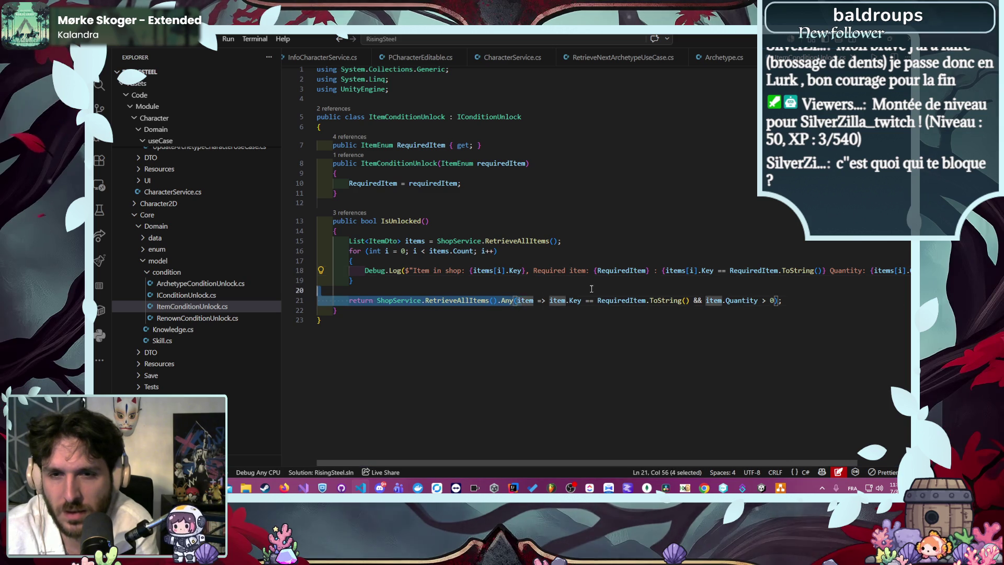
click(618, 300)
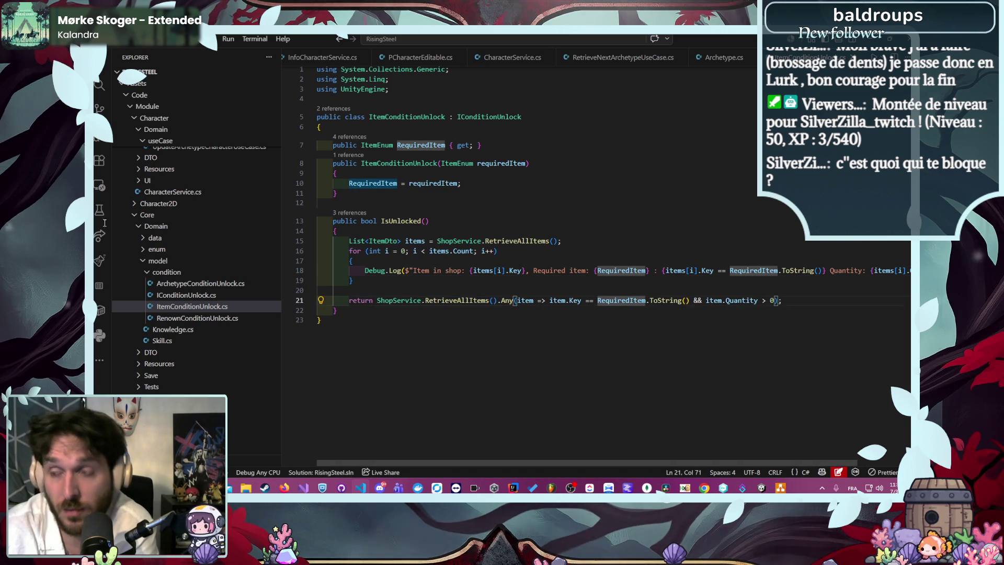
click(409, 300)
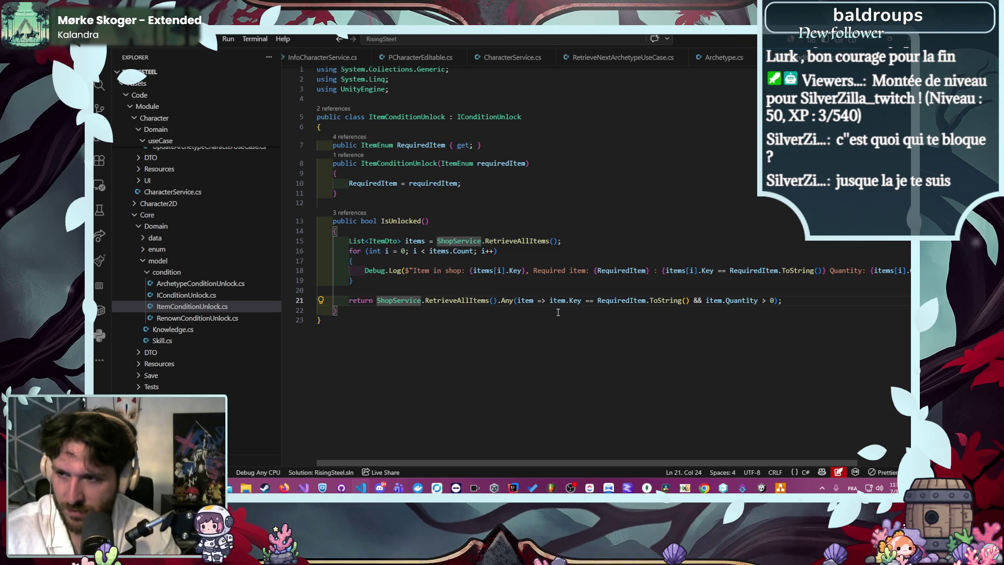
mouse_move(784, 300)
mouse_down()
mouse_move(288, 305)
mouse_move(282, 296)
mouse_up()
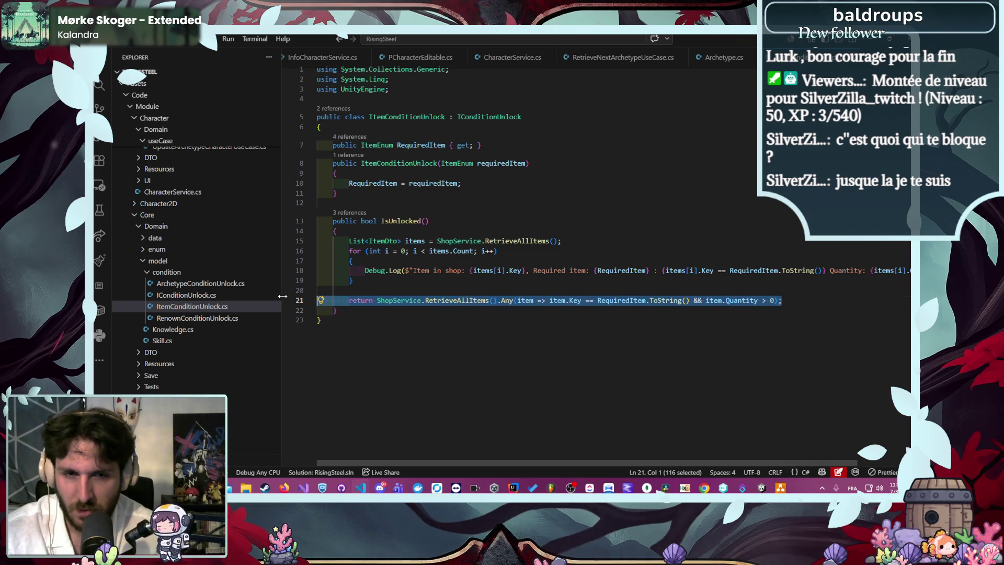
click(520, 286)
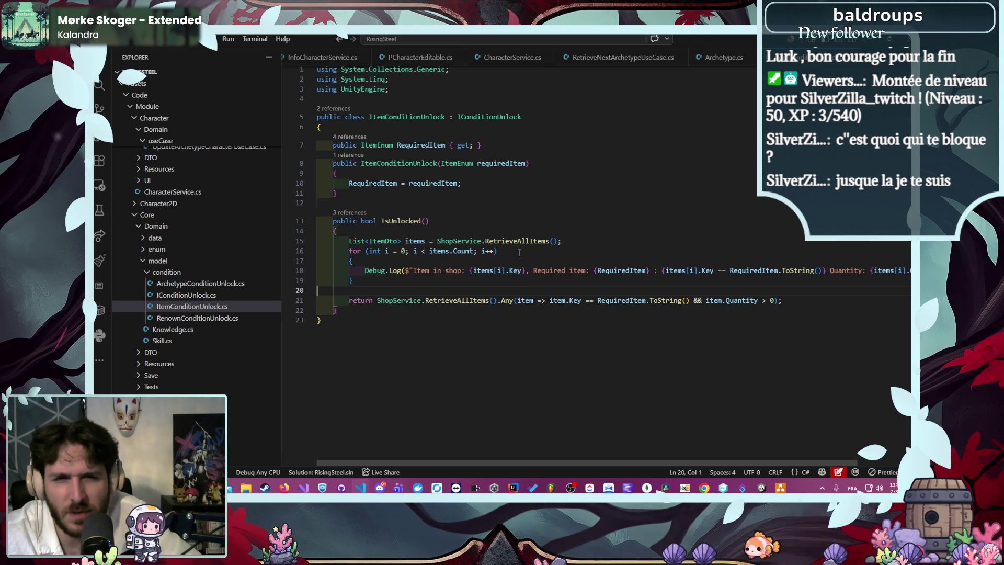
ctrl+click(533, 242)
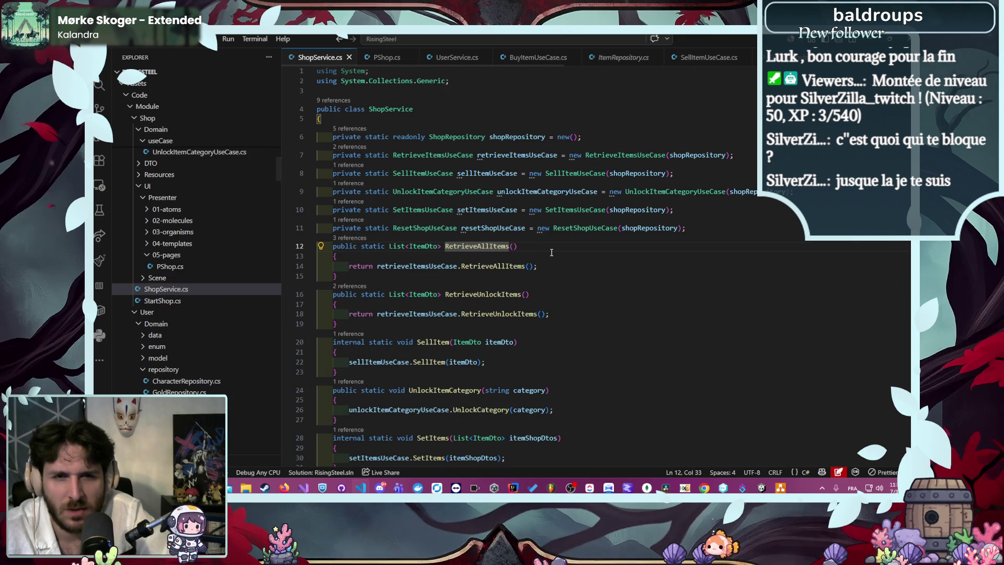
Follow RetrieveAllItems through RetrieveItemsUseCase into ShopRepository.cs and inspect RemoveAll in SellItem
ctrl+click(515, 266)
ctrl+click(534, 262)
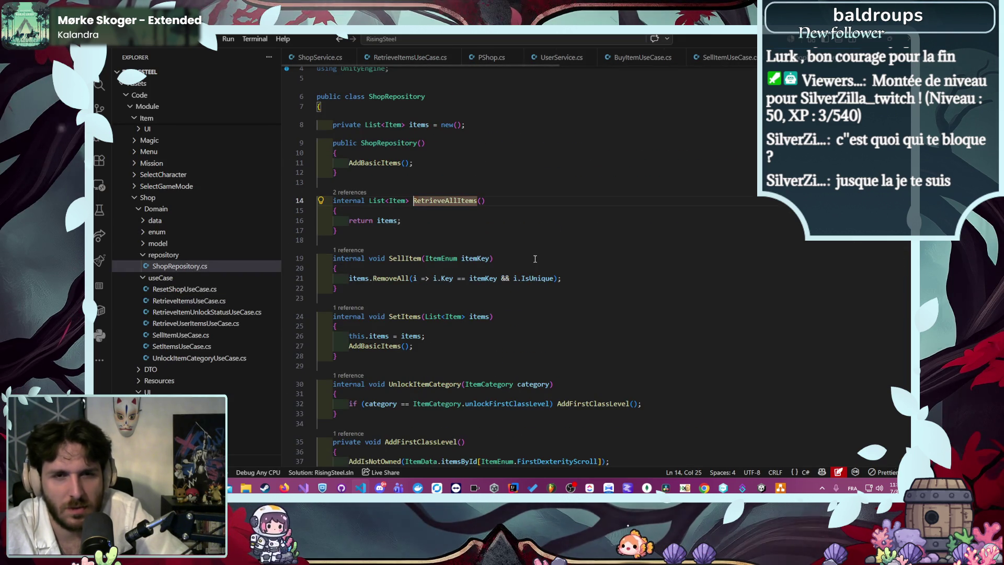
scroll(515, 252, down, 1)
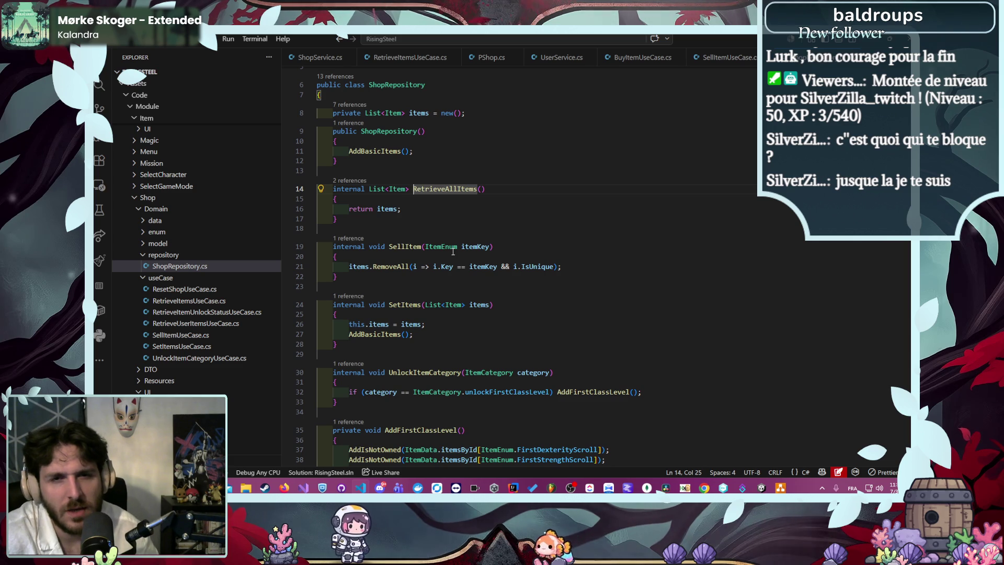
click(407, 267)
double_click(406, 266)
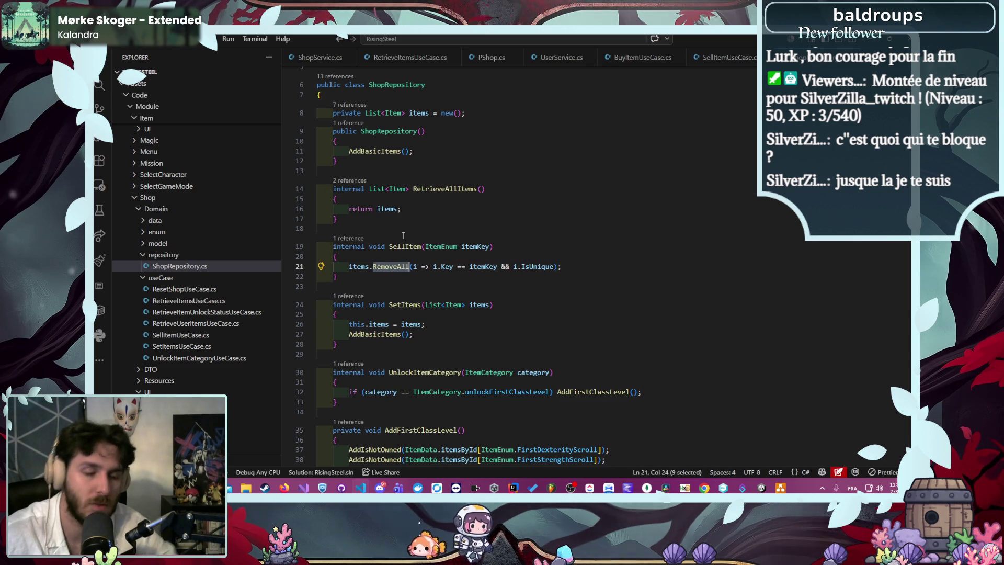
click(617, 60)
key(ctrl+Tab)
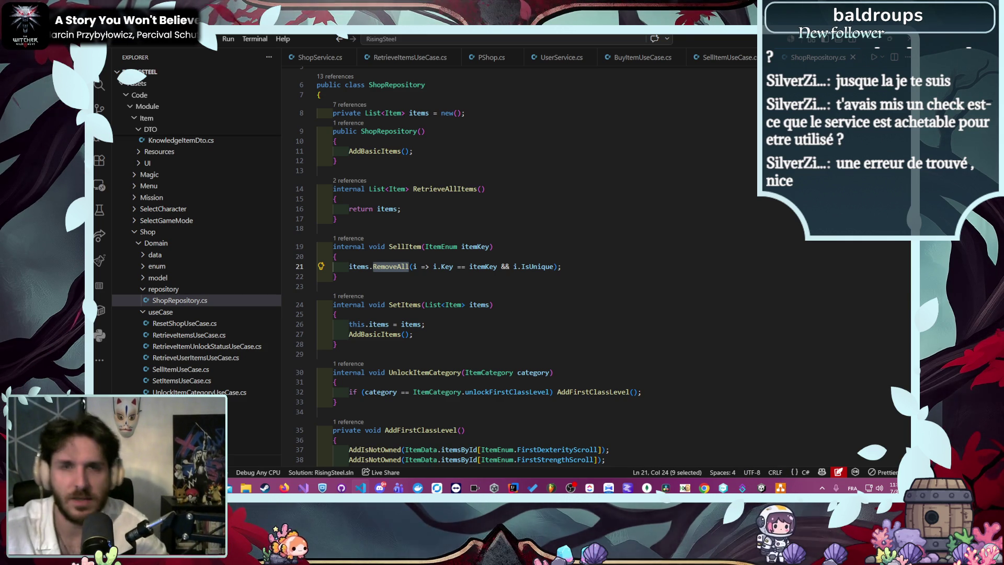
Review the BuyItemUseCase code, then return to ItemConditionUnlock.cs
click(661, 57)
scroll(679, 58, down, 3)
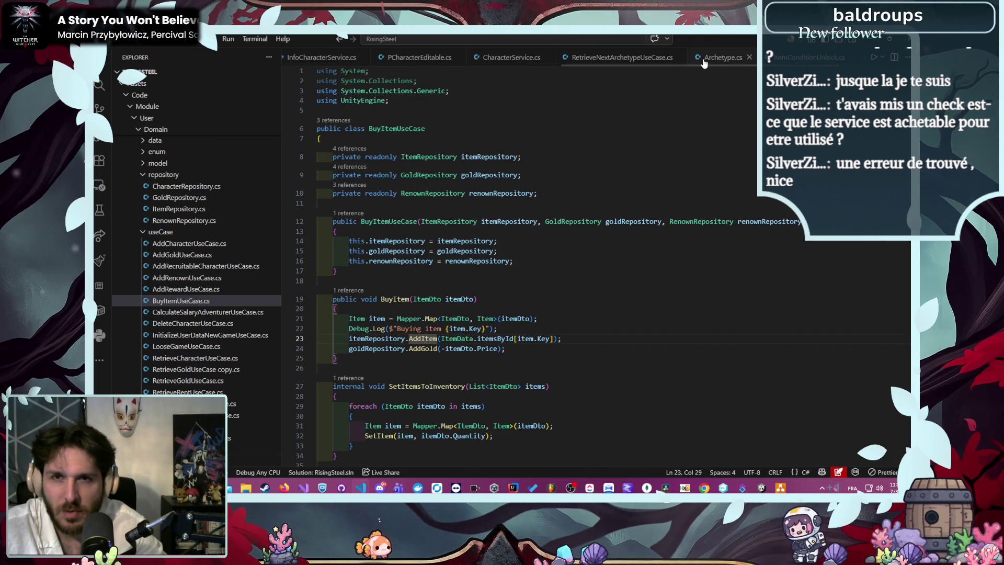
scroll(701, 65, down, 6)
click(721, 58)
scroll(722, 58, up, 3)
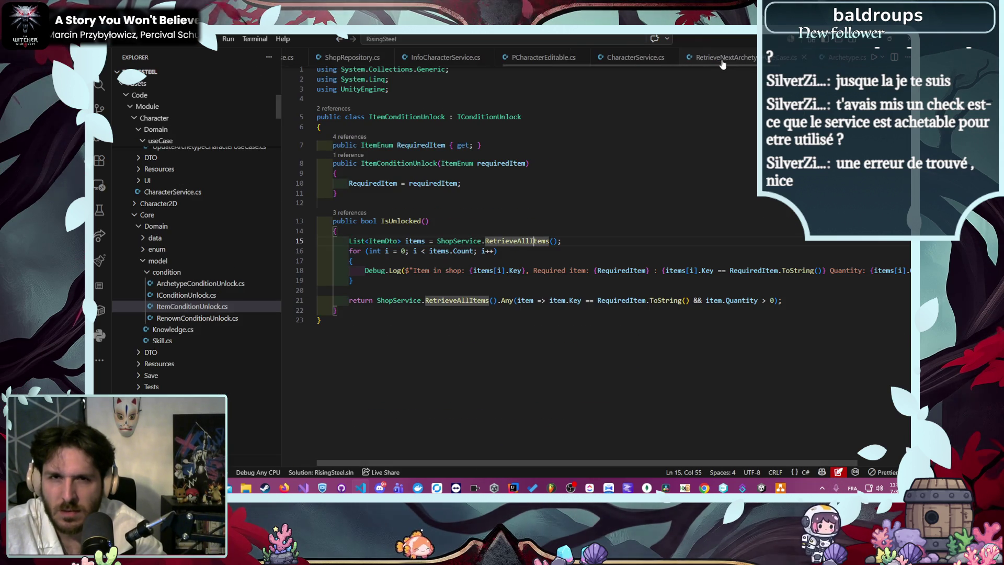
scroll(632, 57, down, 3)
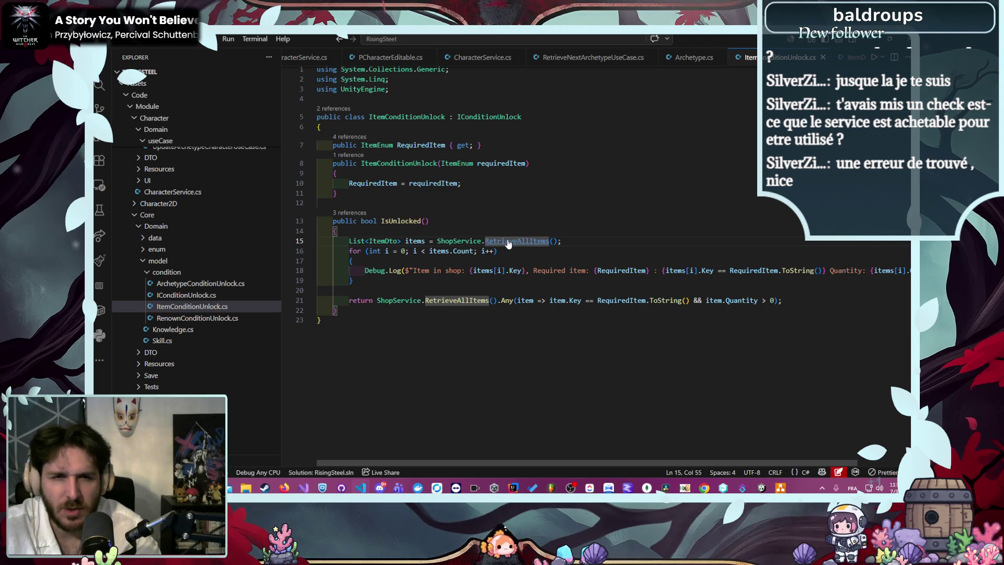
Replace ShopService with UserService on line 15 of ItemConditionUnlock.cs and reuse it for line 21
mouse_move(517, 248)
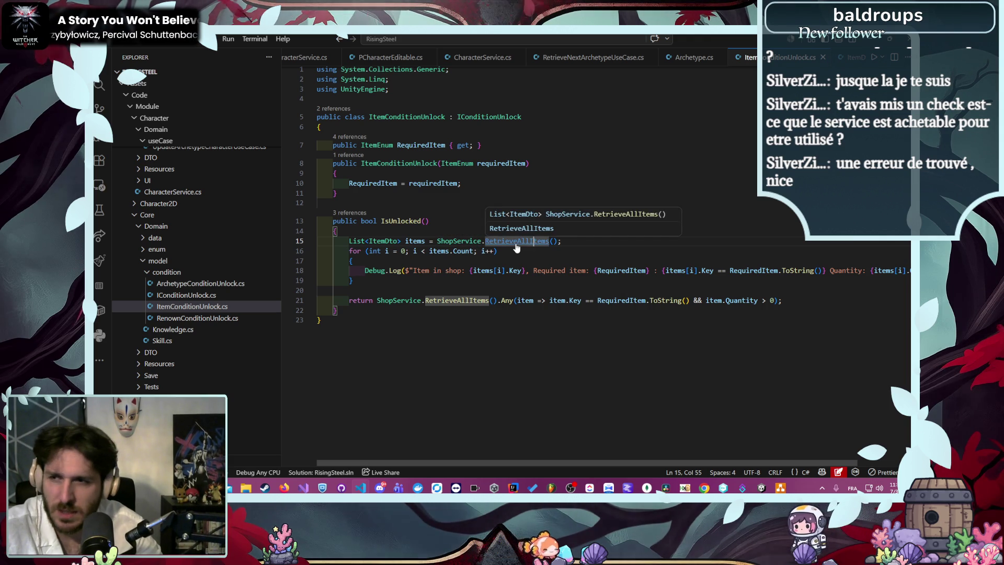
double_click(455, 240)
text(Us)
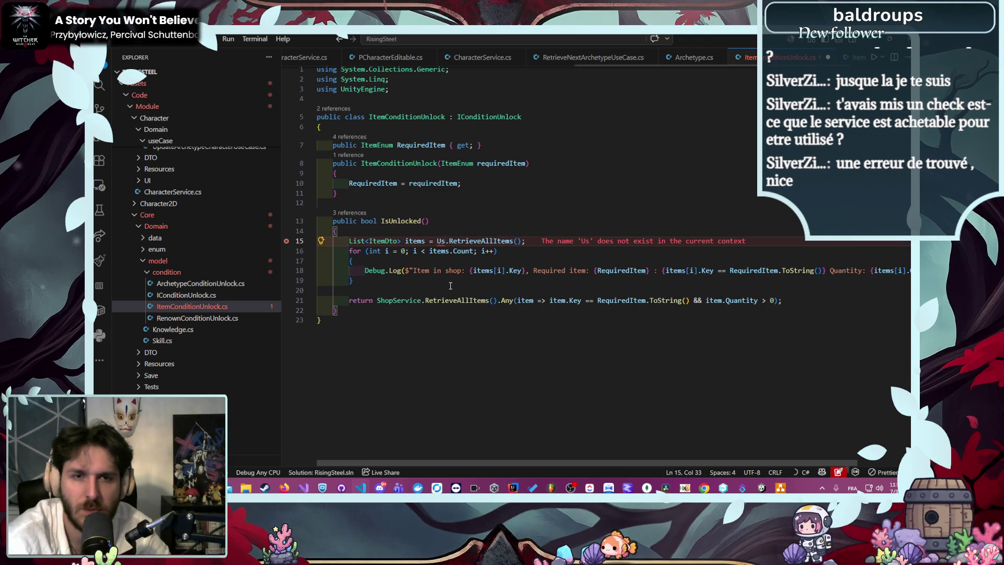
text(erS)
key(Tab)
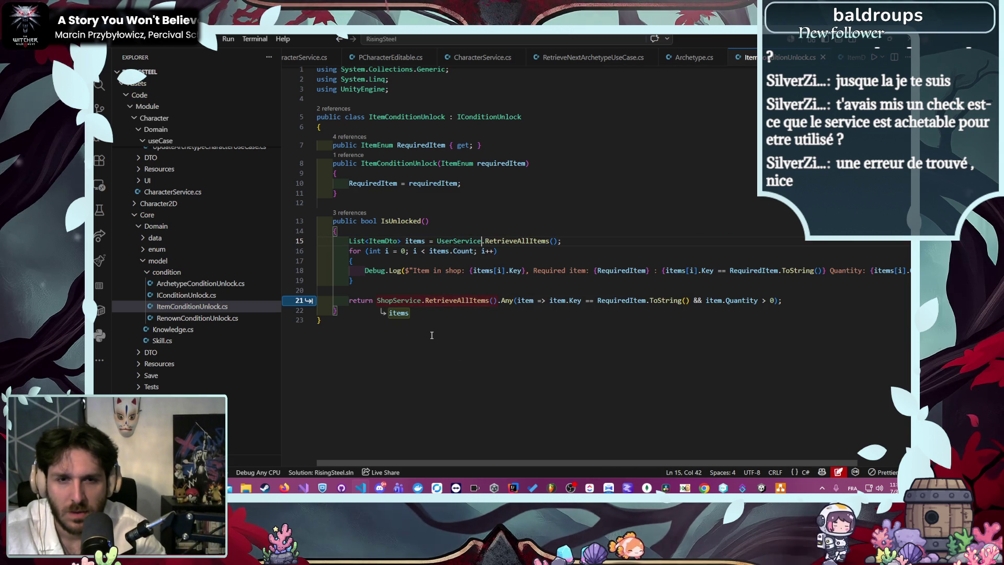
click(464, 242)
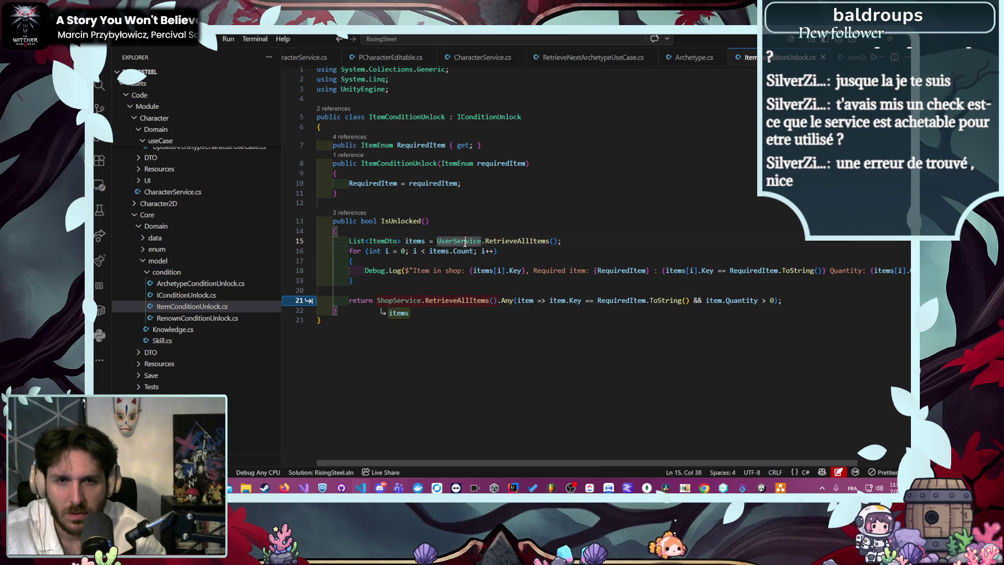
double_click(465, 242)
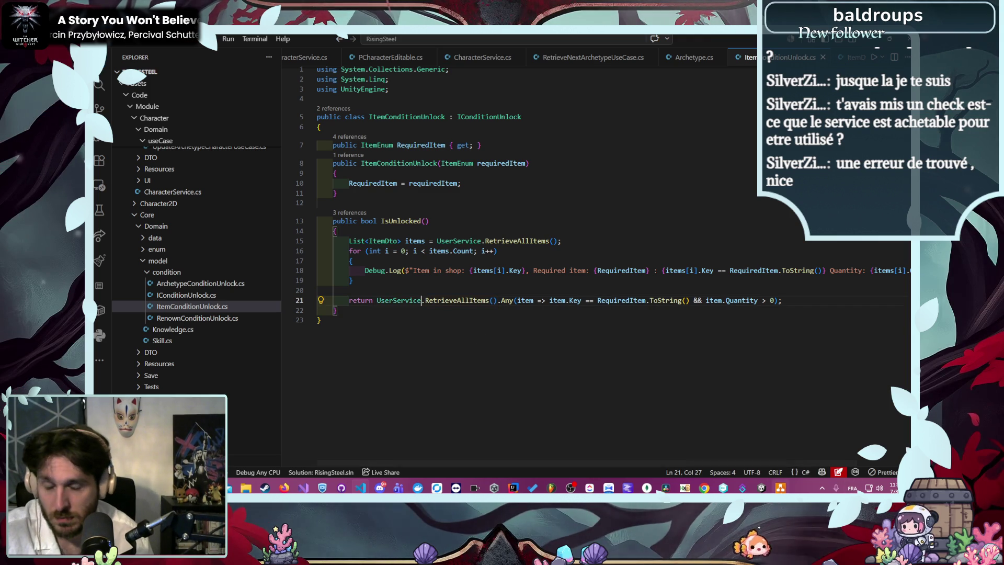
click(762, 490)
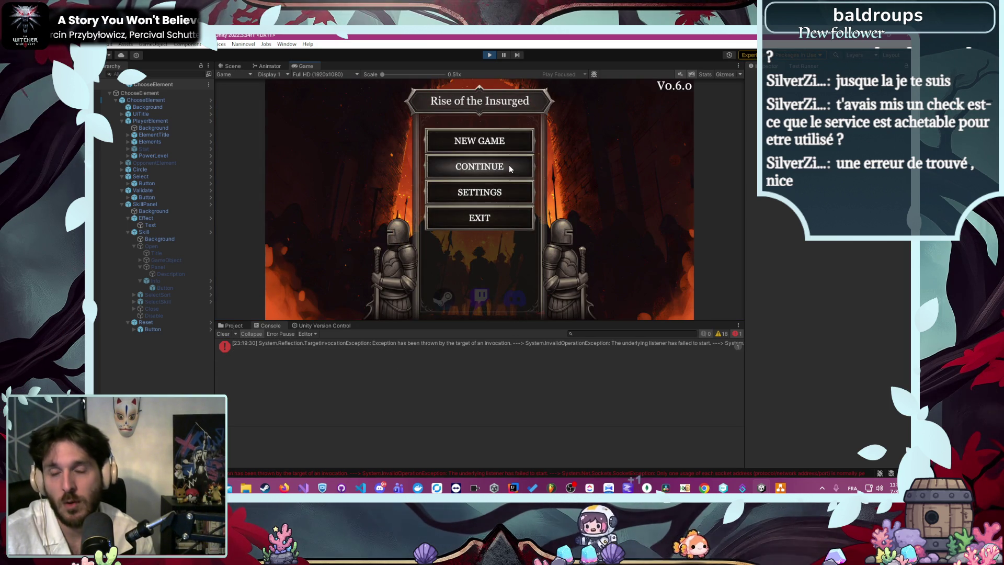
Continue the saved game, clear the logged error, and check Caelan's class evolution options
click(509, 166)
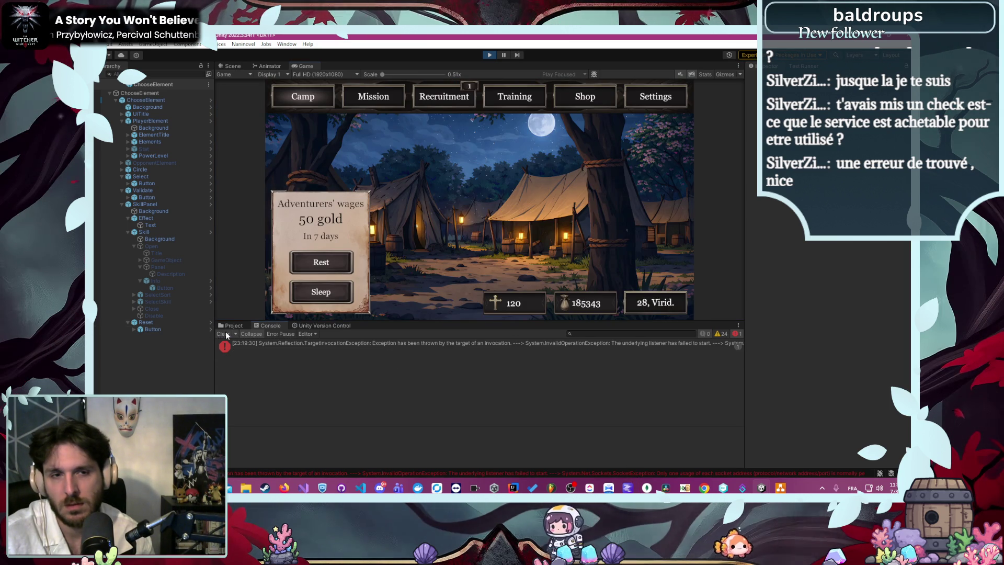
click(225, 333)
click(529, 95)
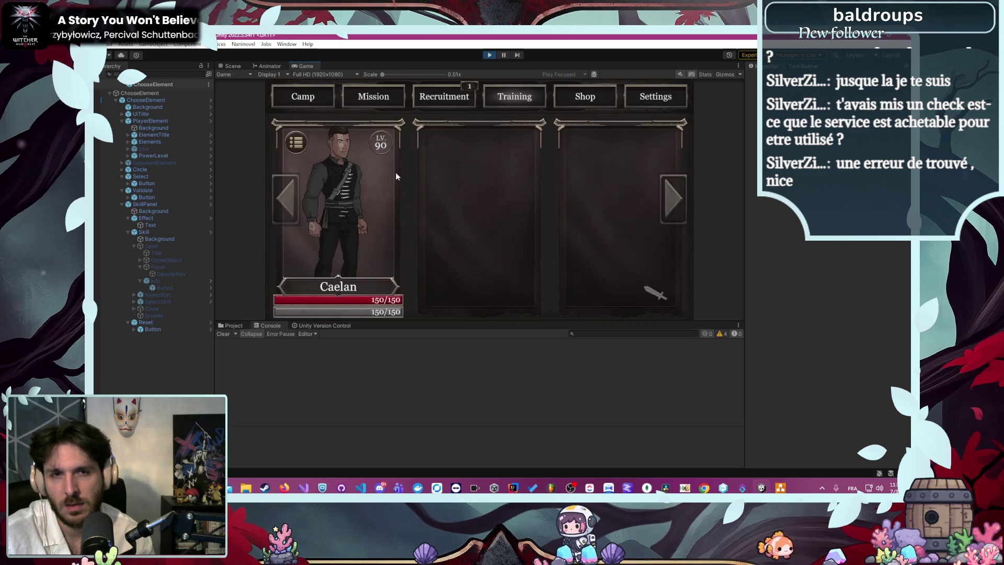
click(368, 190)
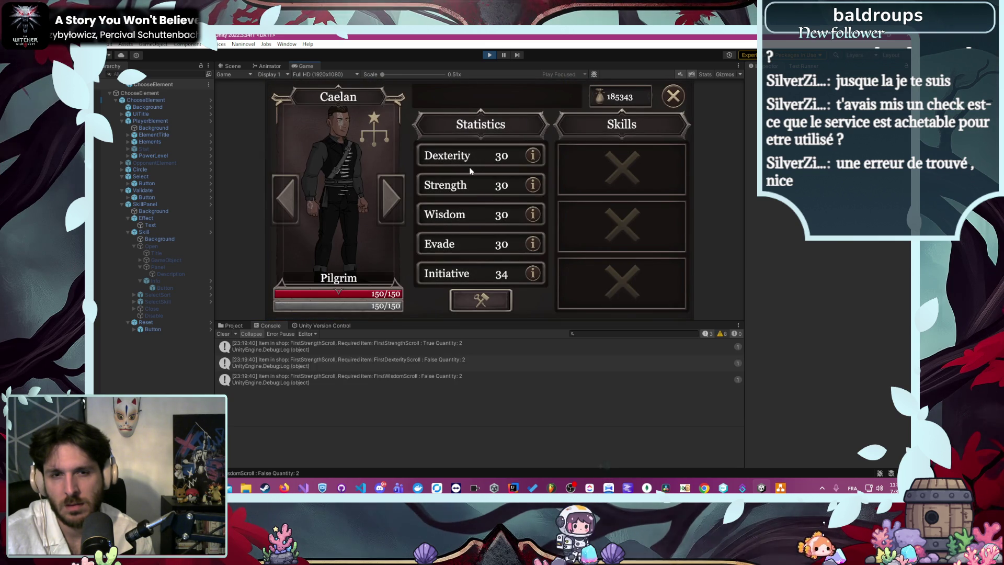
click(372, 149)
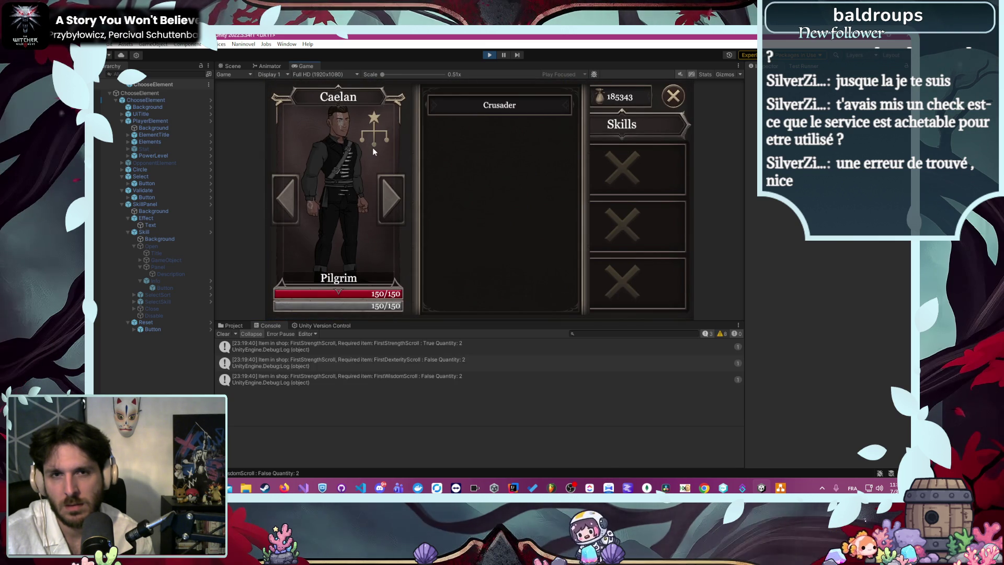
click(673, 97)
click(674, 96)
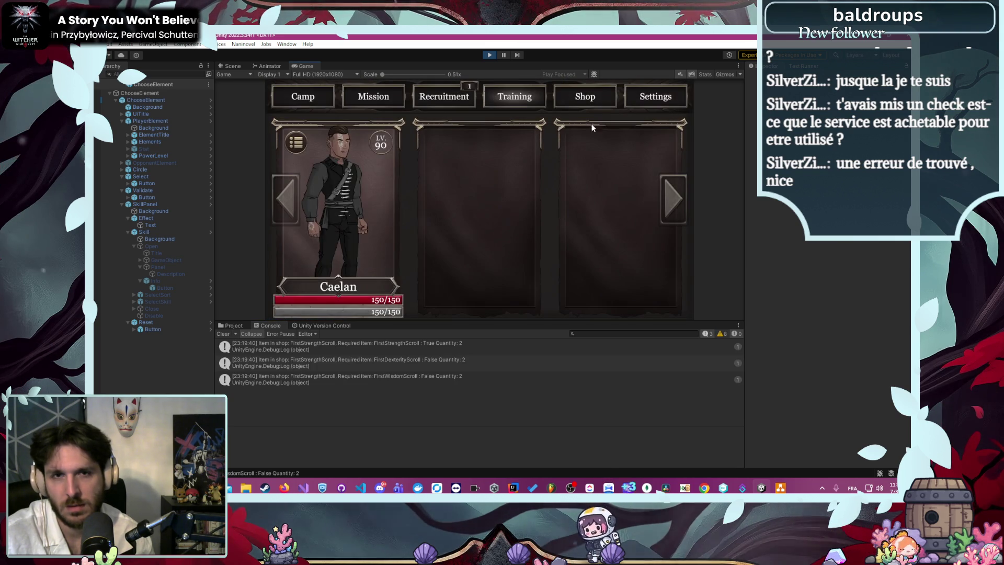
Buy the scroll in the shop and evolve Caelan from Pilgrim into an Inquisitor
click(570, 103)
click(467, 231)
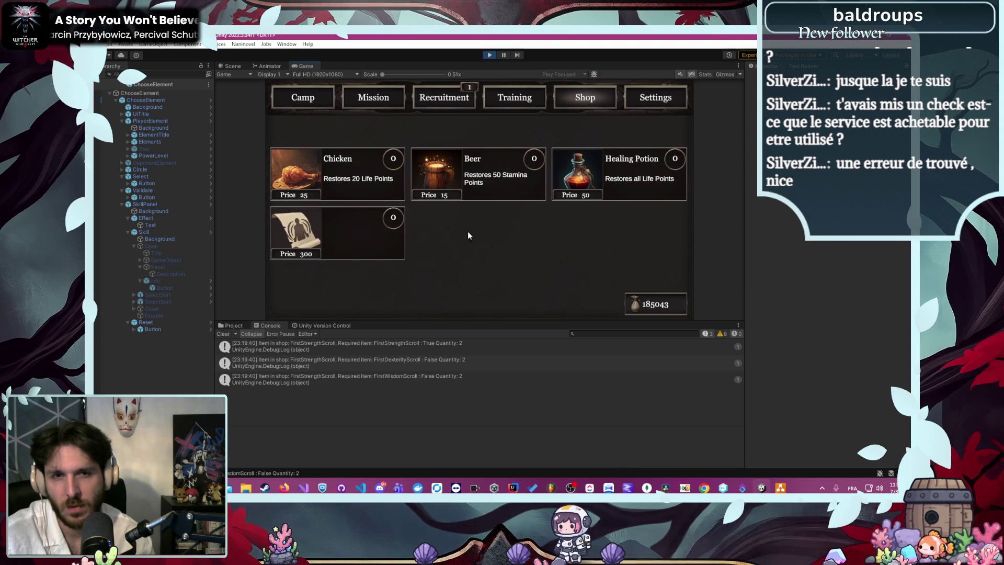
click(490, 96)
click(364, 195)
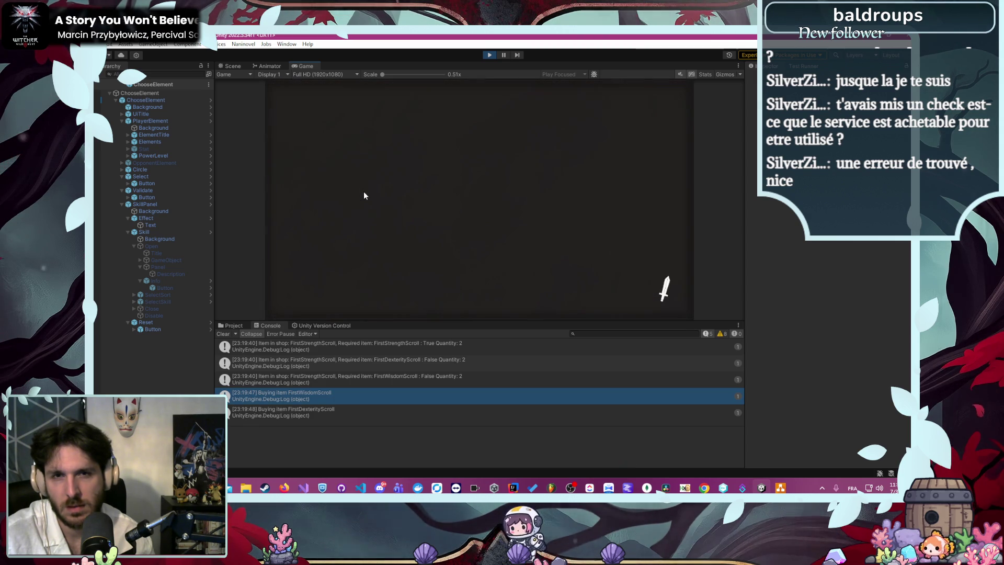
click(365, 195)
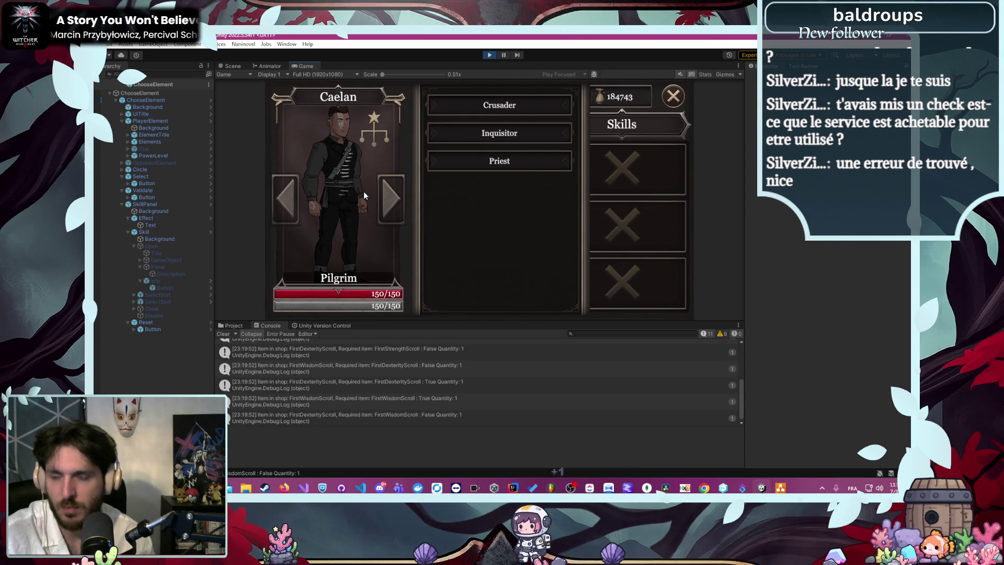
click(469, 140)
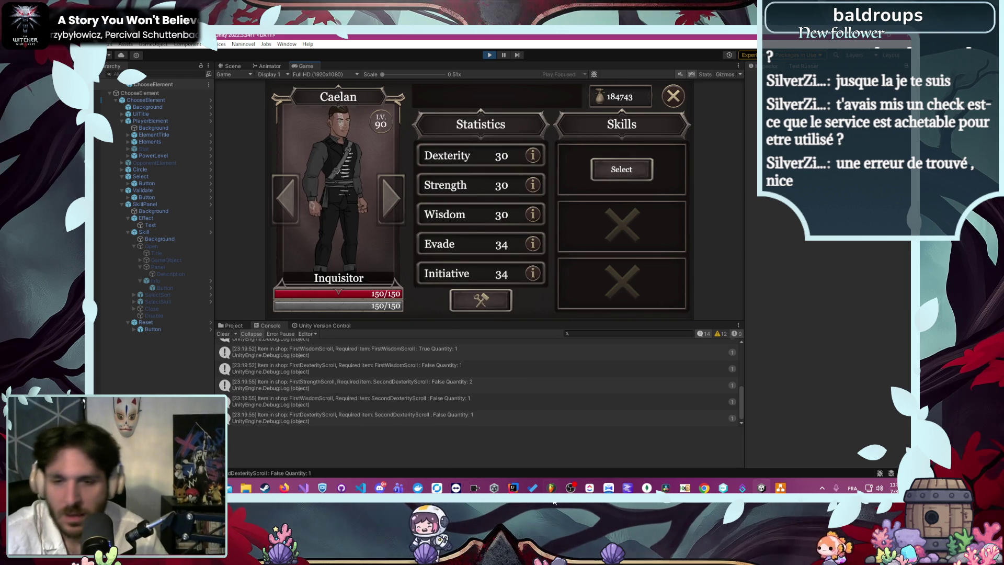
click(590, 489)
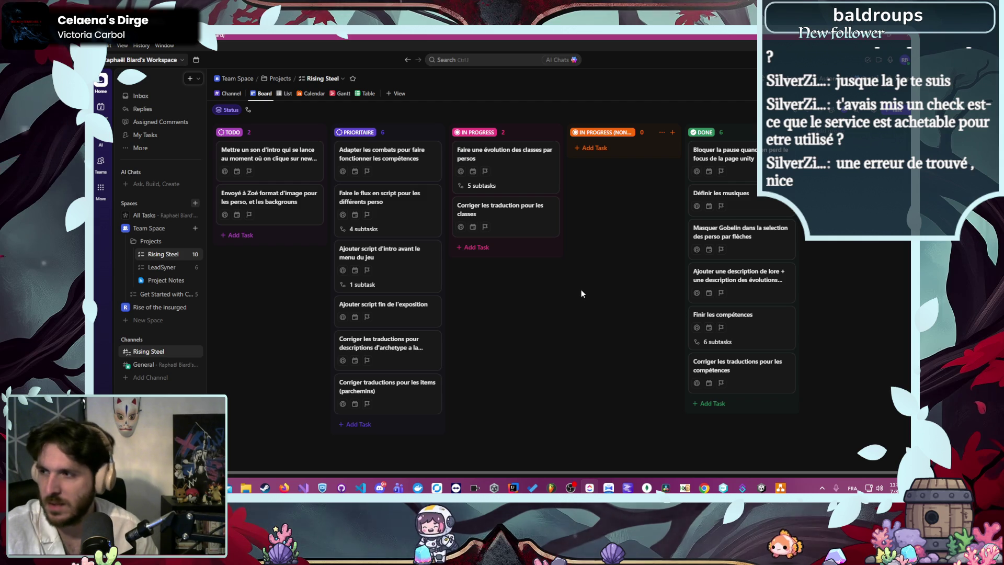
Move the class-evolution and class-translation tasks into Done, confirming despite unfinished subtasks
click(491, 186)
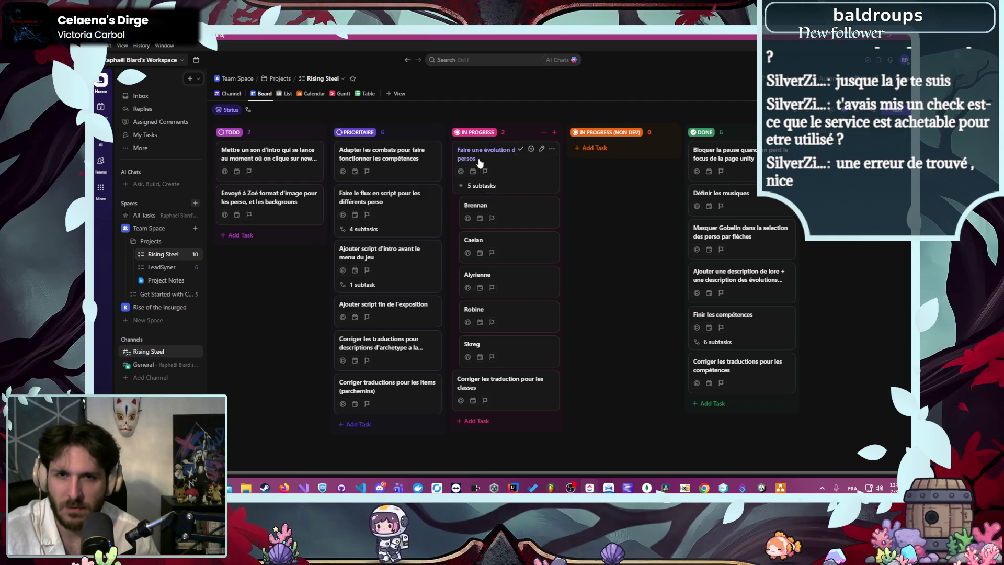
mouse_move(478, 163)
mouse_down()
mouse_move(623, 200)
mouse_move(710, 273)
mouse_move(768, 410)
mouse_move(732, 430)
mouse_up()
click(606, 293)
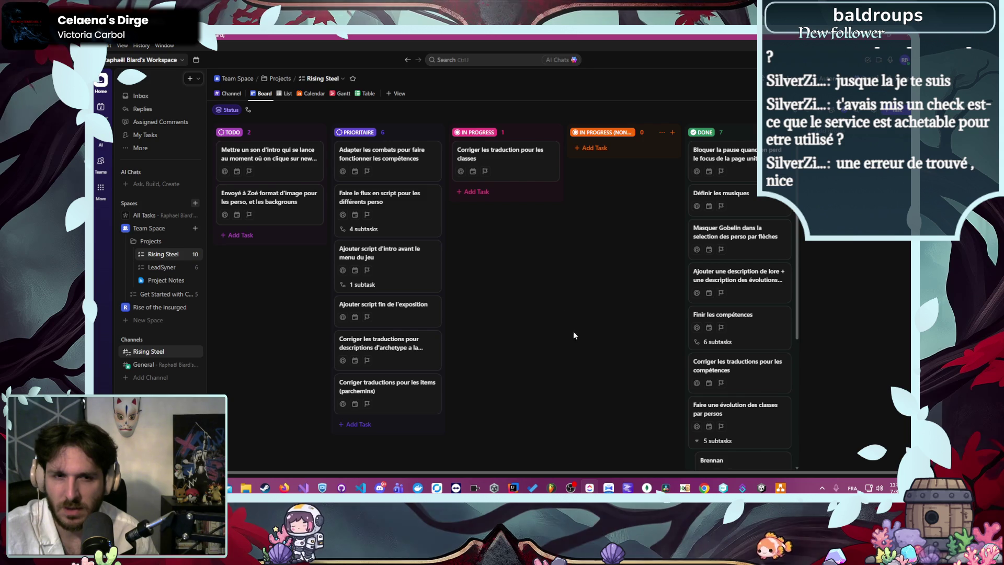
click(514, 192)
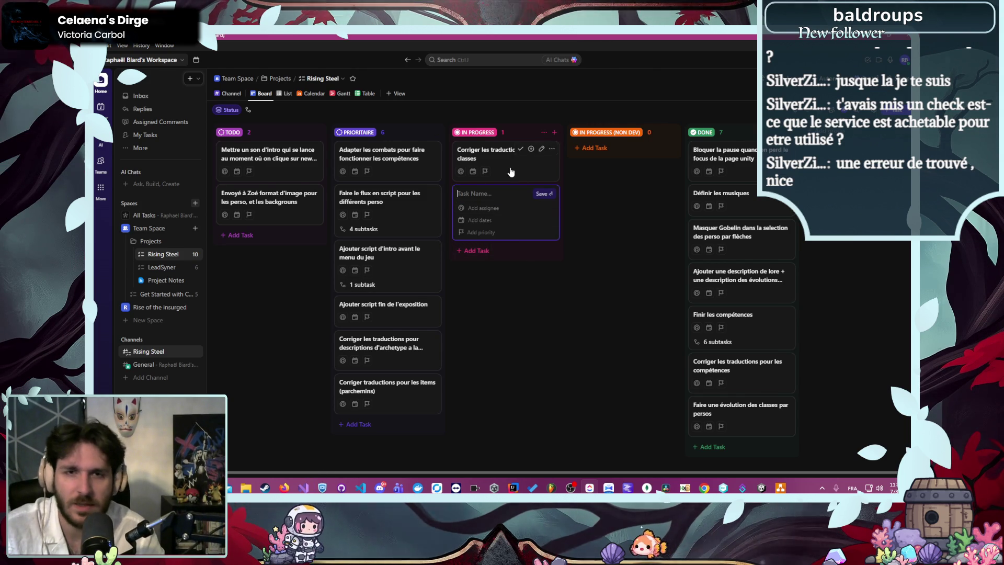
mouse_move(478, 154)
mouse_down()
mouse_move(656, 228)
mouse_move(753, 460)
mouse_move(732, 403)
mouse_move(753, 449)
mouse_up()
Add the Prioritaire task 'Modifier les sprites en fonctions de la classe'
click(358, 424)
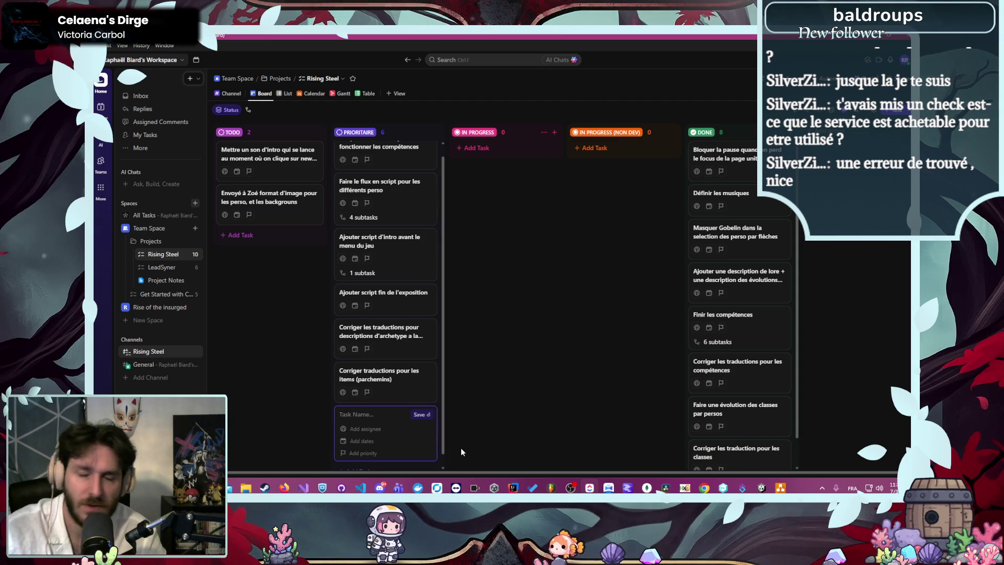
text(Modif)
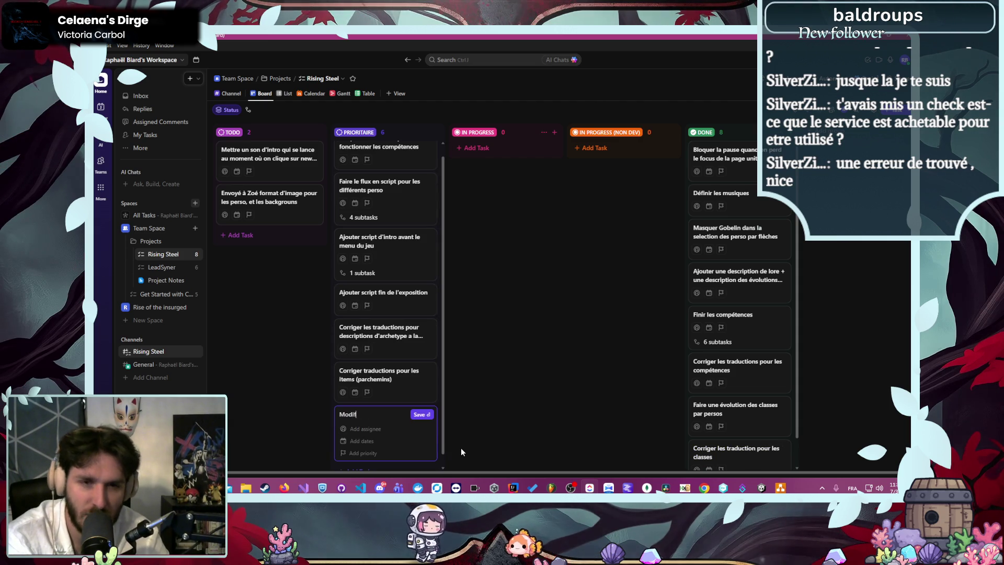
text(ier les sprites )
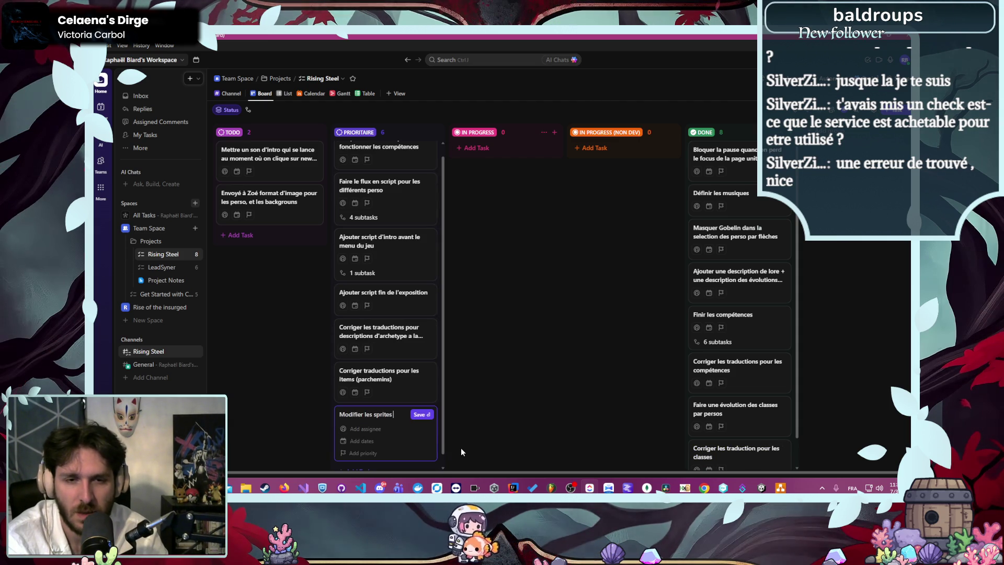
text(en fonctions)
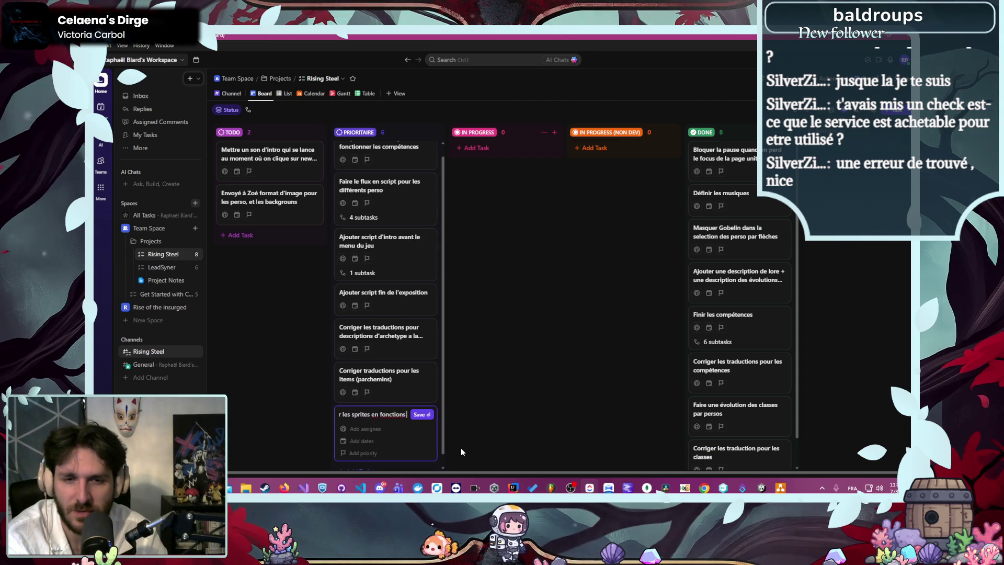
text( de la class)
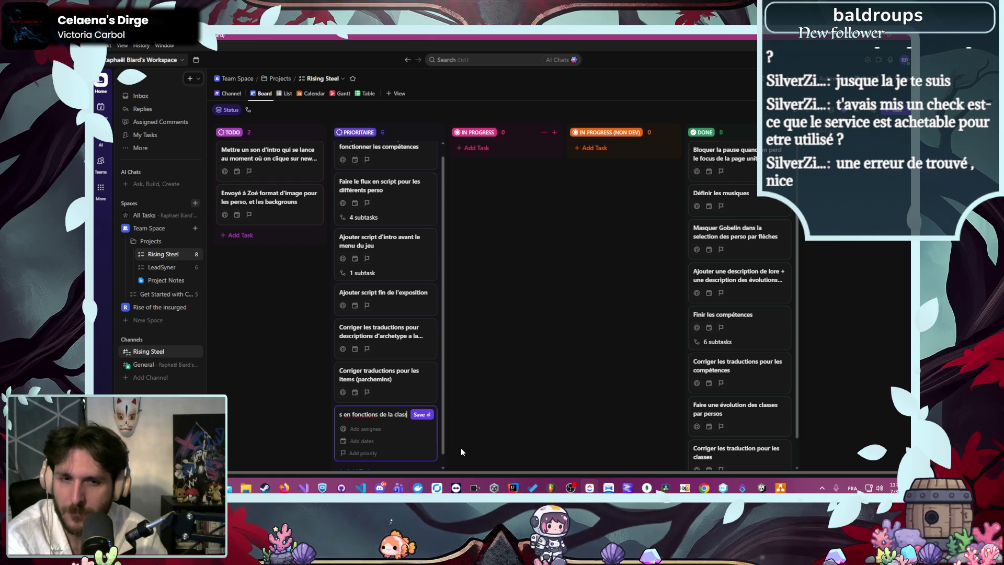
text(e)
key(Return)
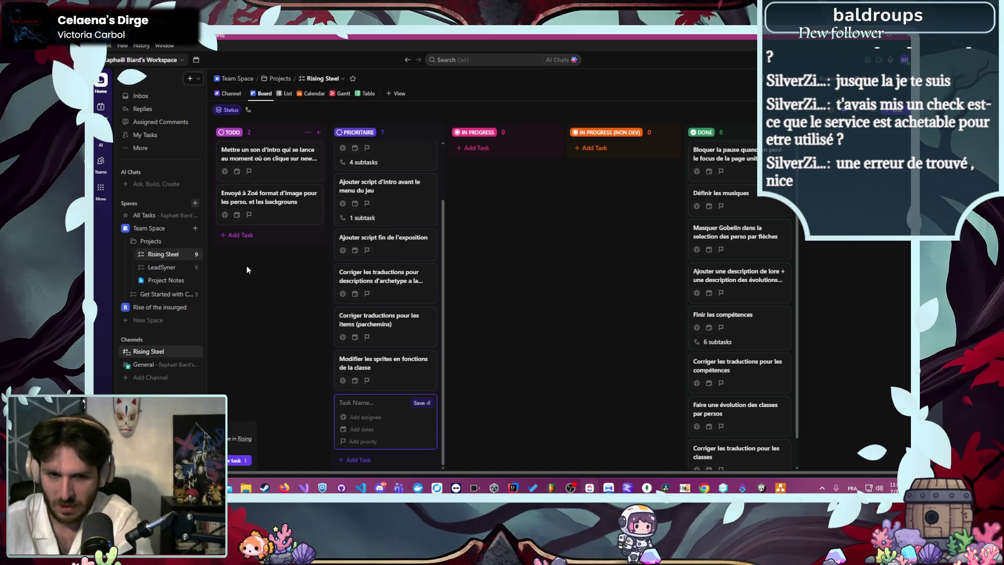
Discard the empty task form and move the sprite, scroll-translation and archetype-description tasks into In Progress
key(Escape)
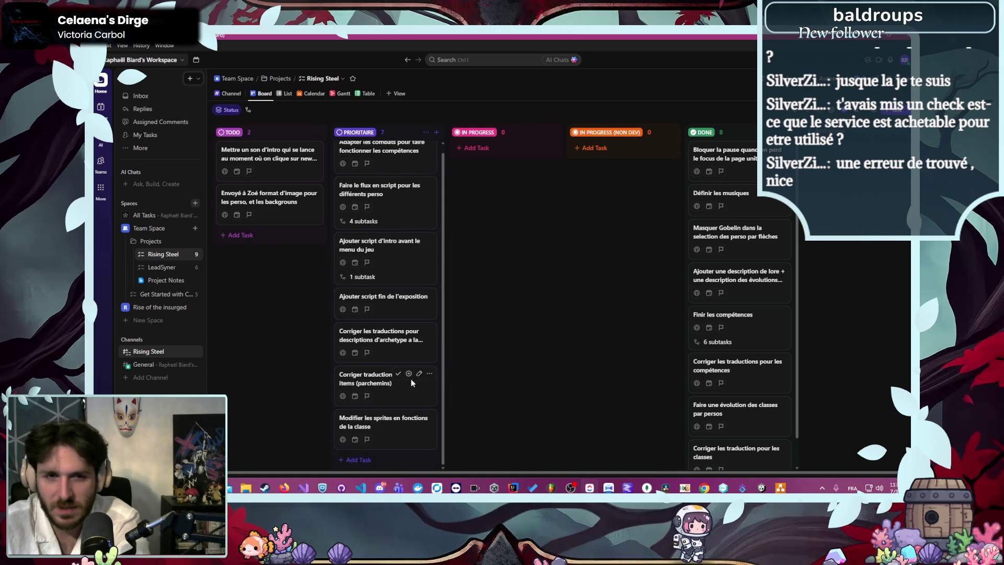
scroll(413, 433, up, 1)
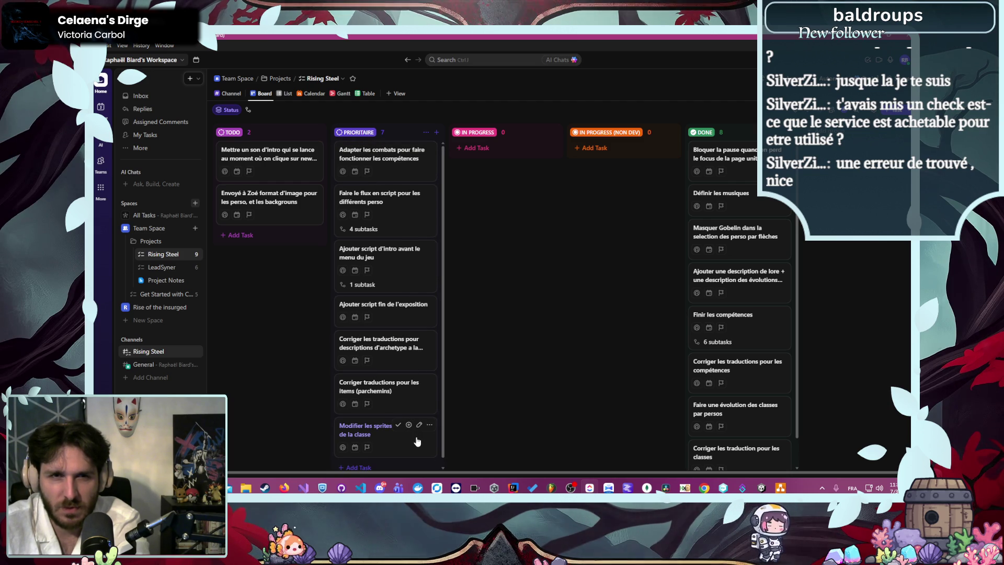
drag(406, 434, 520, 187)
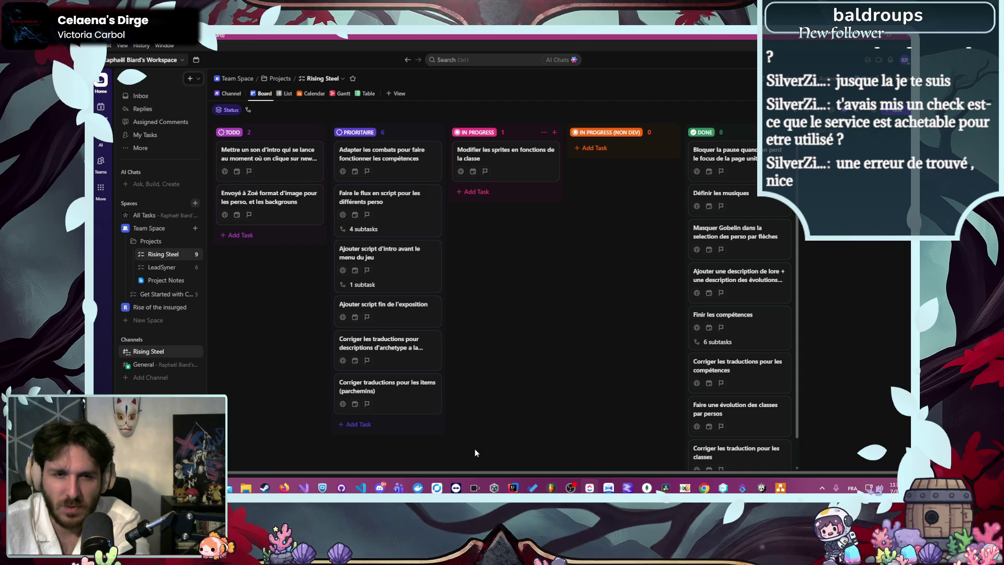
drag(406, 404, 523, 212)
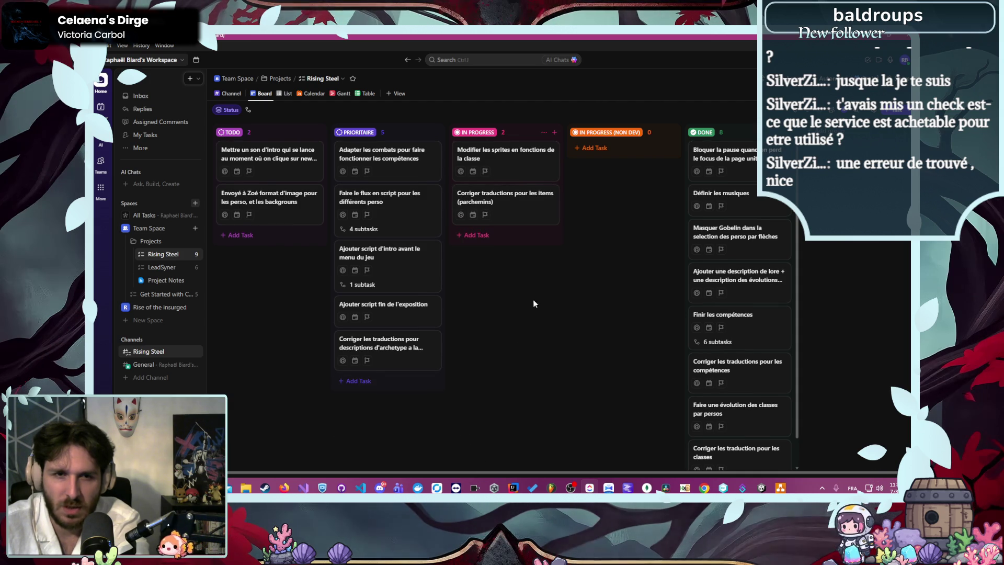
mouse_move(427, 361)
mouse_down()
mouse_move(471, 337)
mouse_move(525, 253)
mouse_up()
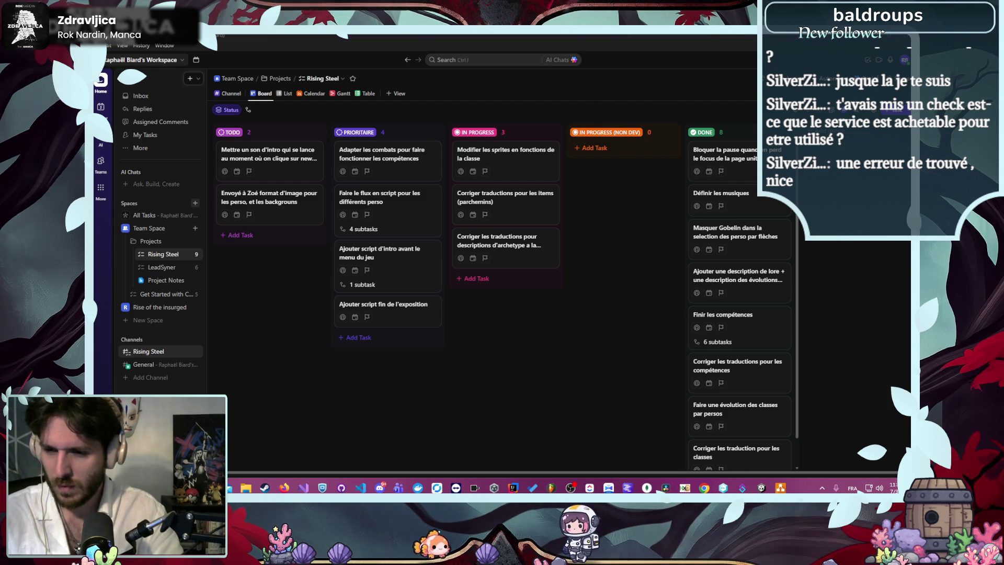
click(894, 488)
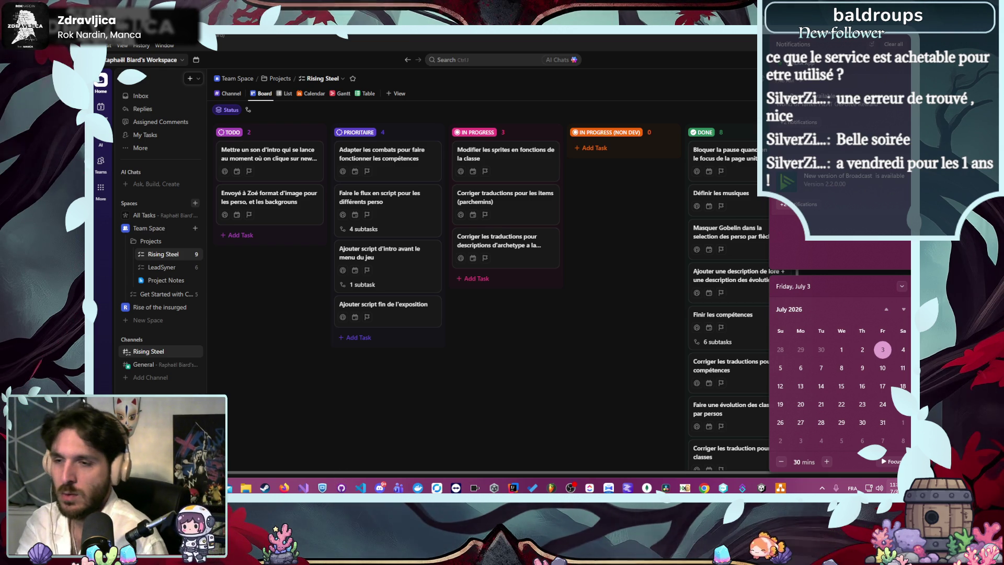
key(Escape)
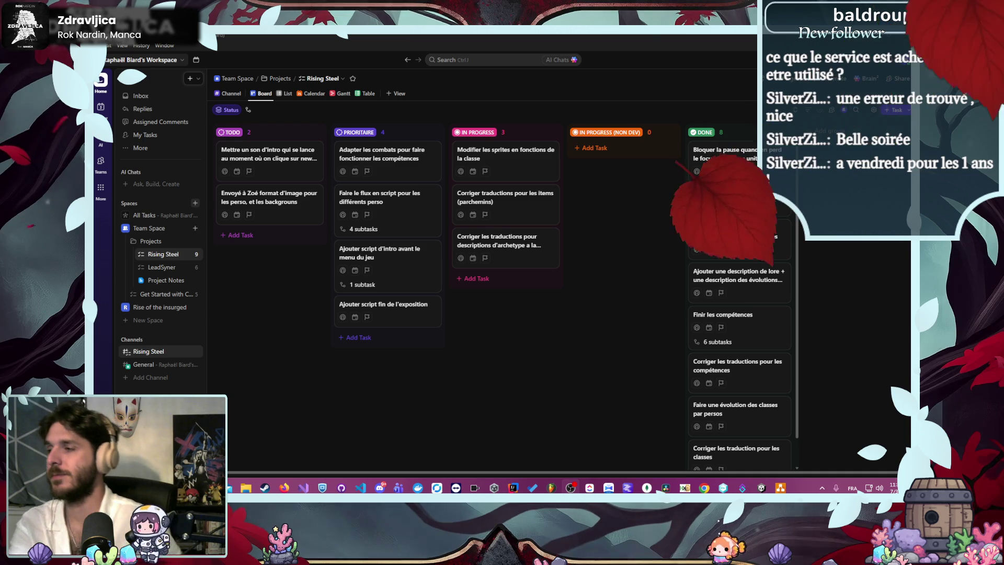